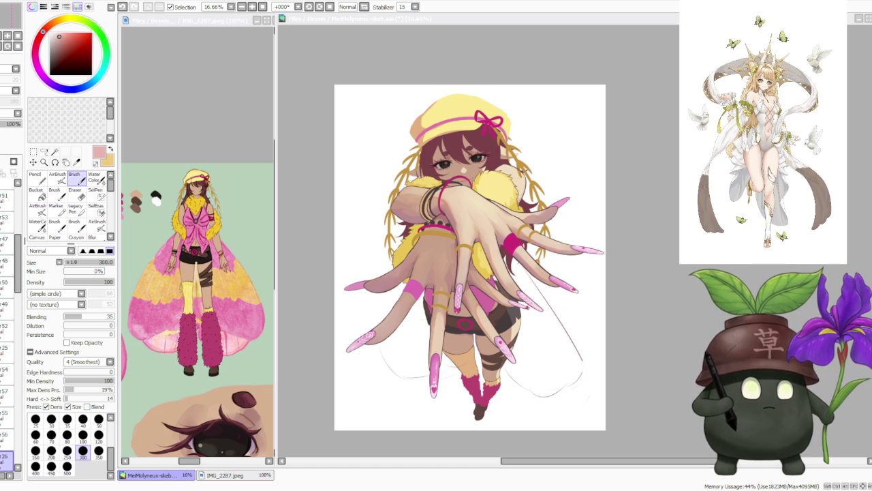
Switch from SAI to the browser window showing snowglobe.gif.
key("alt+Tab")
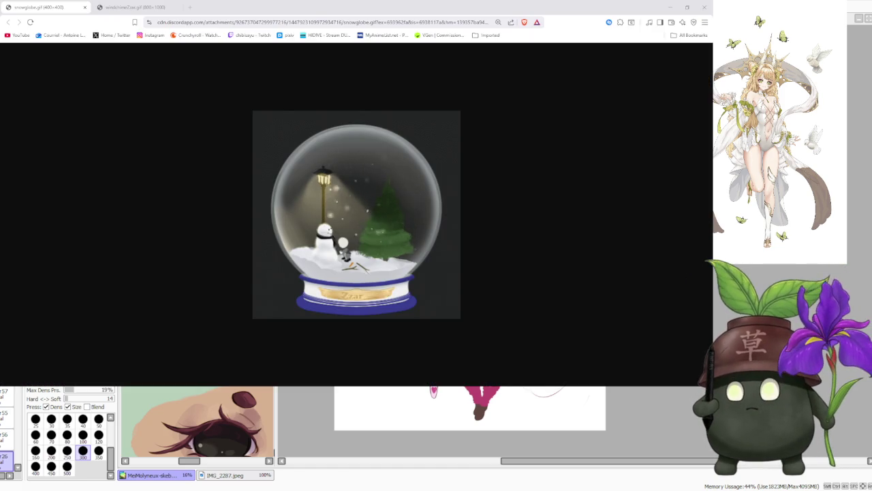
Zoom the browser page in so the snow globe GIF displays larger.
left_click(488, 21)
left_click(506, 45)
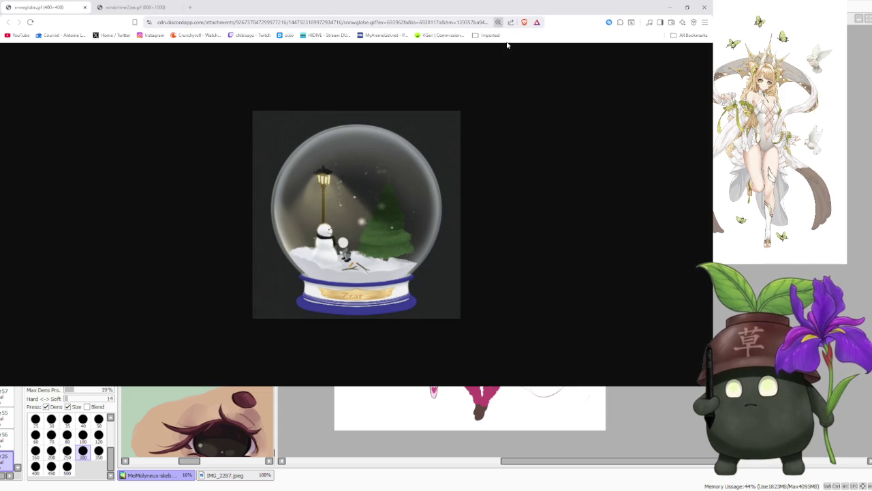
key("ctrl+plus")
key("ctrl+plus")
key("ctrl+plus")
key("ctrl+plus")
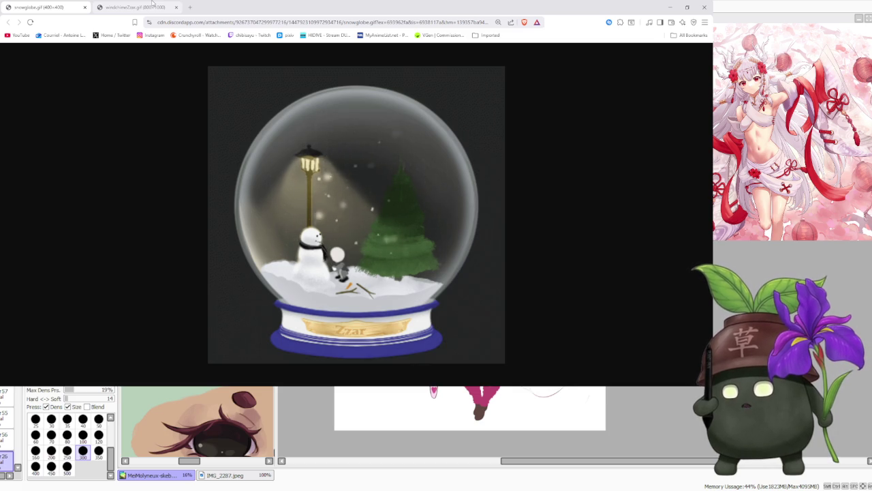
Fit the windchimeZzar.gif animation to the browser window, then return to the SAI painting.
left_click(153, 6)
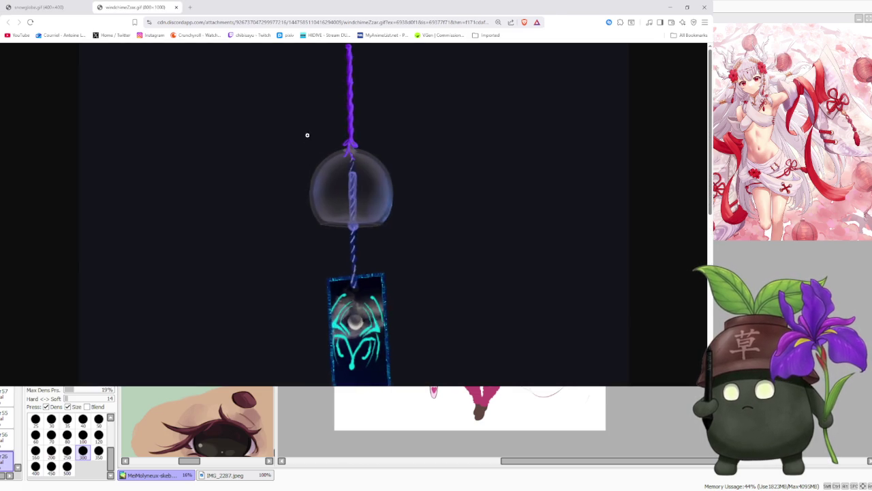
scroll(335, 176, "down", 2)
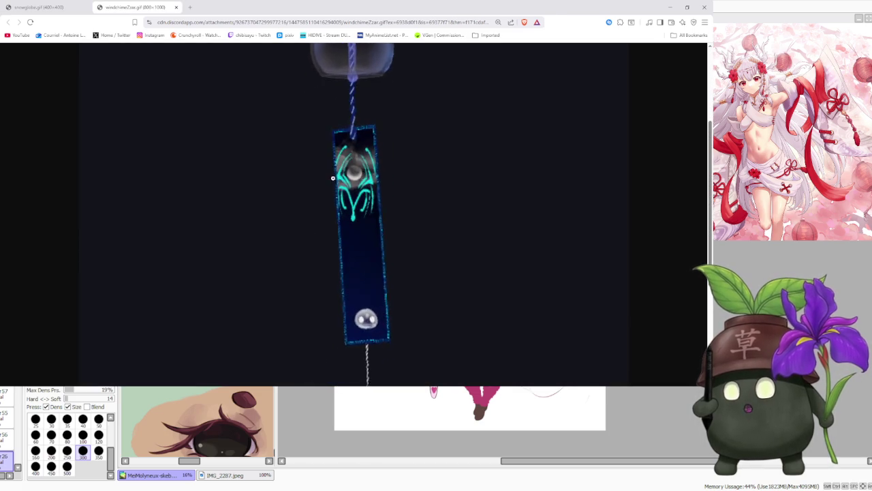
scroll(335, 175, "down", 1)
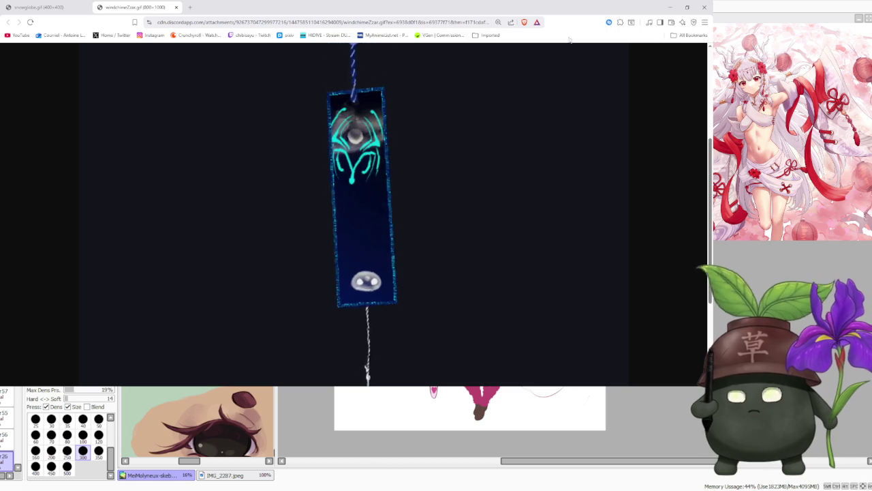
key("ctrl+minus")
key("ctrl+minus")
key("ctrl+minus")
scroll(451, 162, "up", 2)
key("ctrl+minus")
key("ctrl+minus")
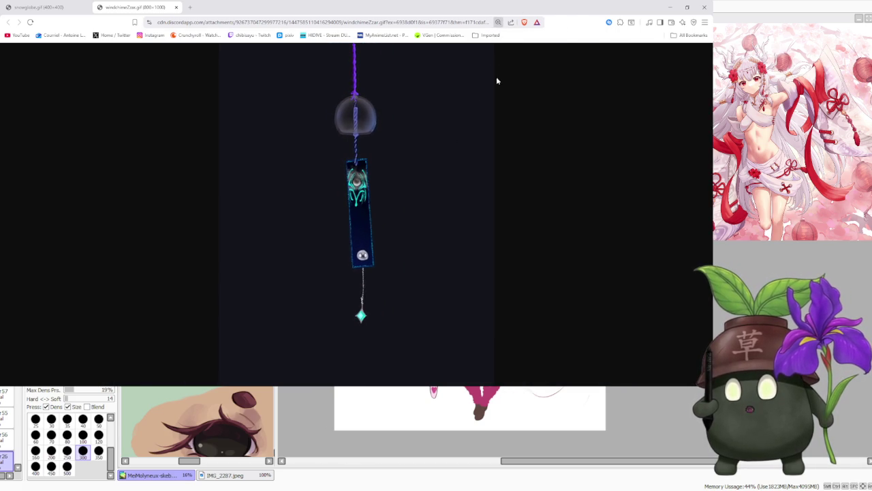
key("ctrl+plus")
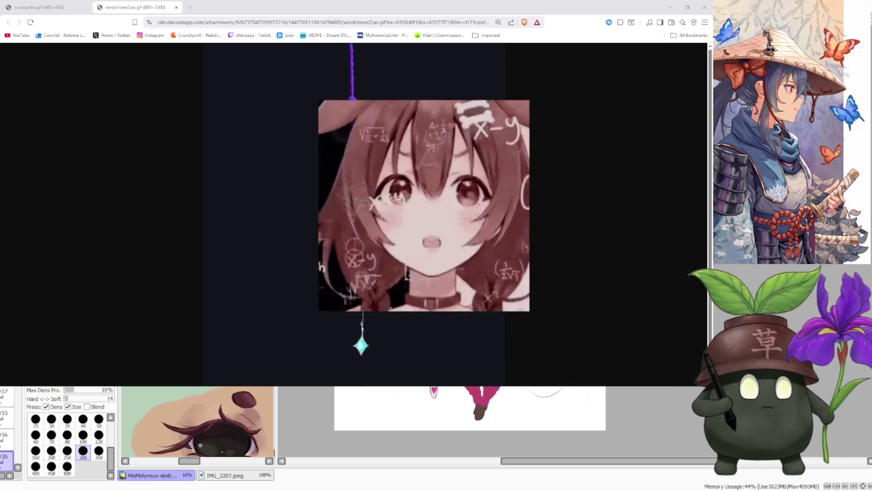
key("alt+Tab")
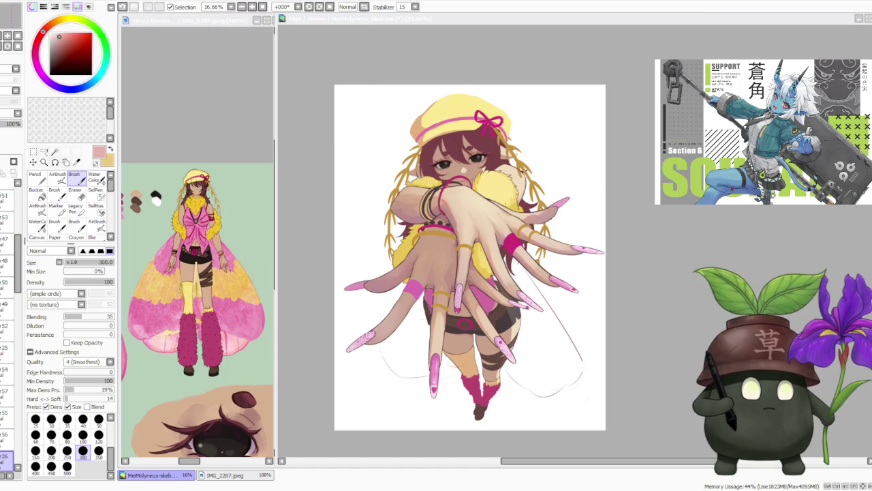
key("alt+Tab")
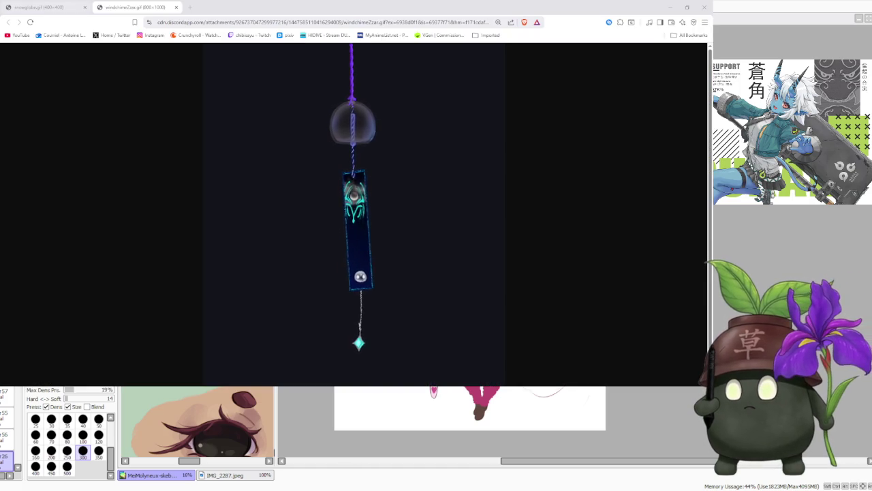
key("ctrl+Tab")
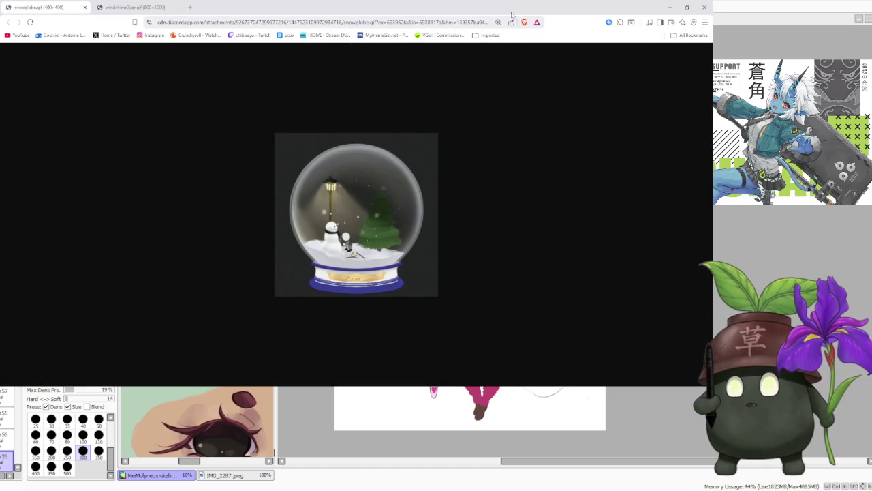
key("ctrl+plus")
key("ctrl+plus")
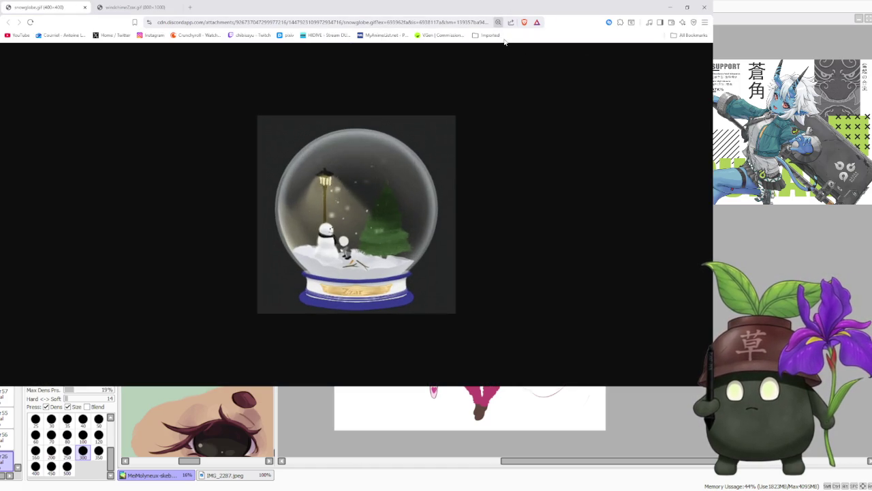
key("ctrl+plus")
key("ctrl+plus")
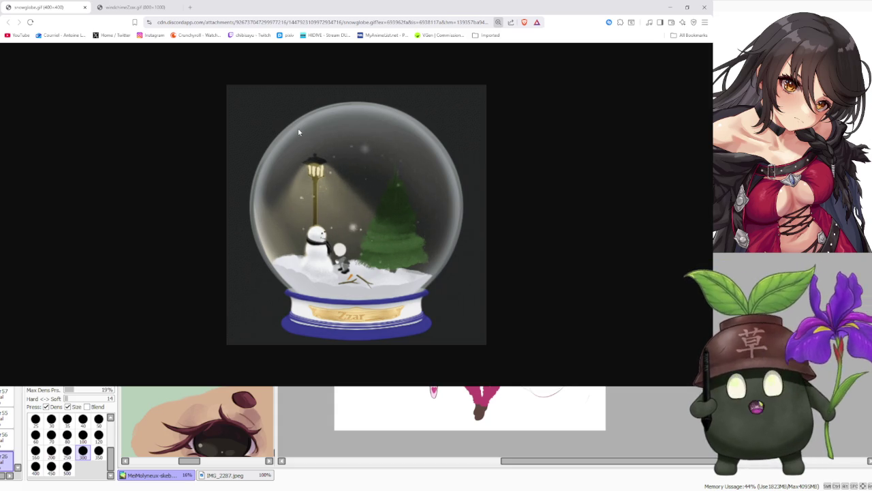
left_click(136, 6)
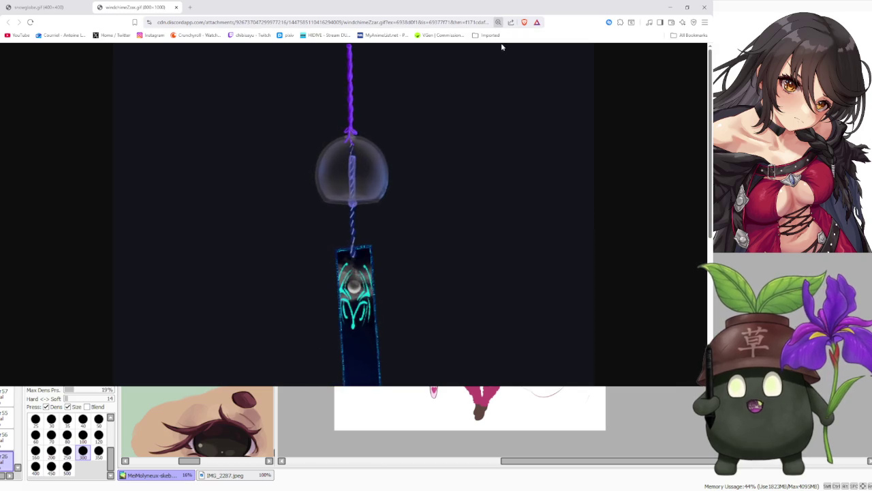
key("ctrl+minus")
key("ctrl+minus")
key("ctrl+minus")
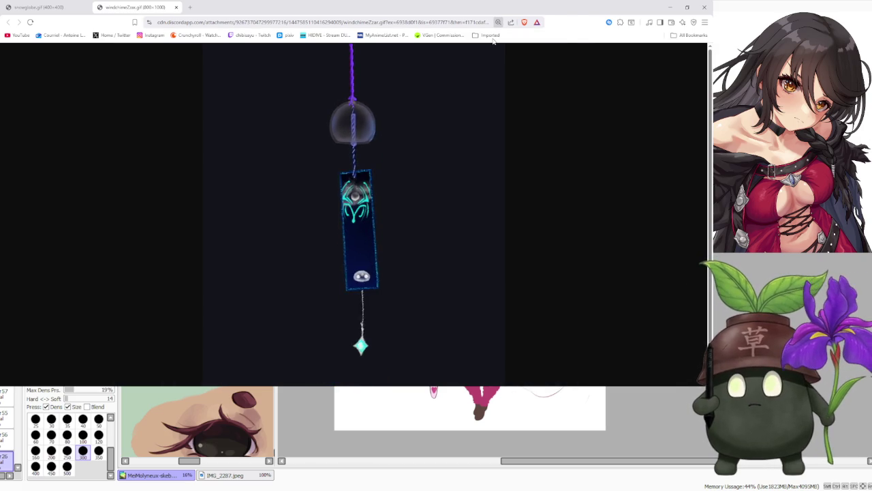
key("ctrl+minus")
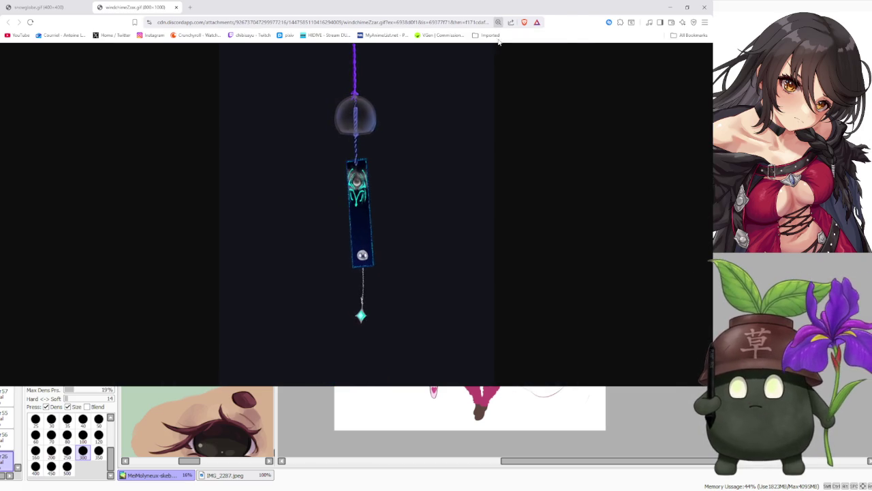
key("ctrl+plus")
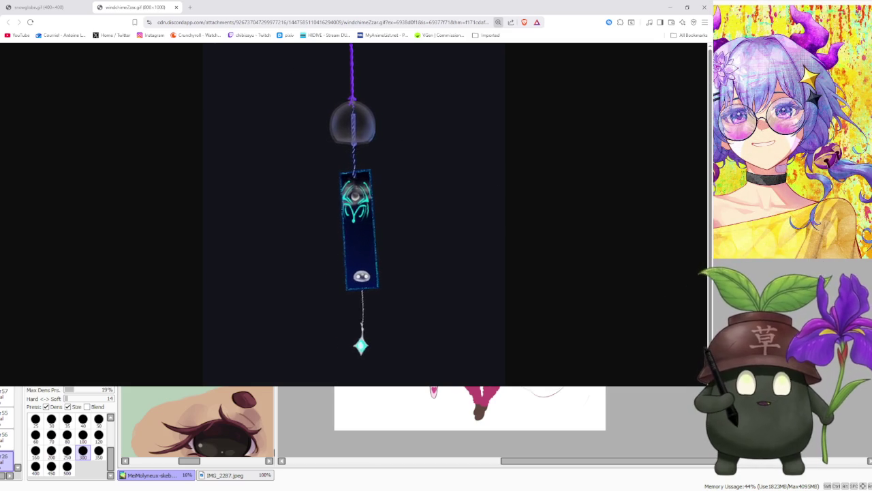
key("alt+Tab")
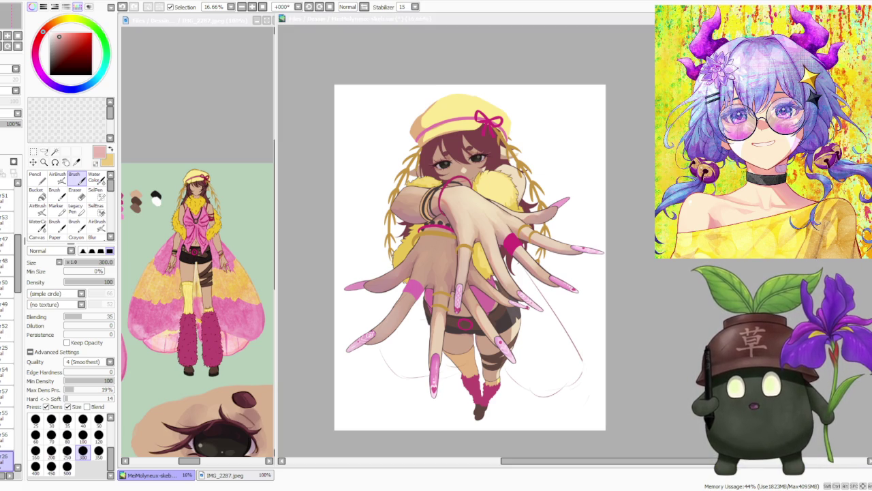
left_click_drag(871, 193, 444, 193)
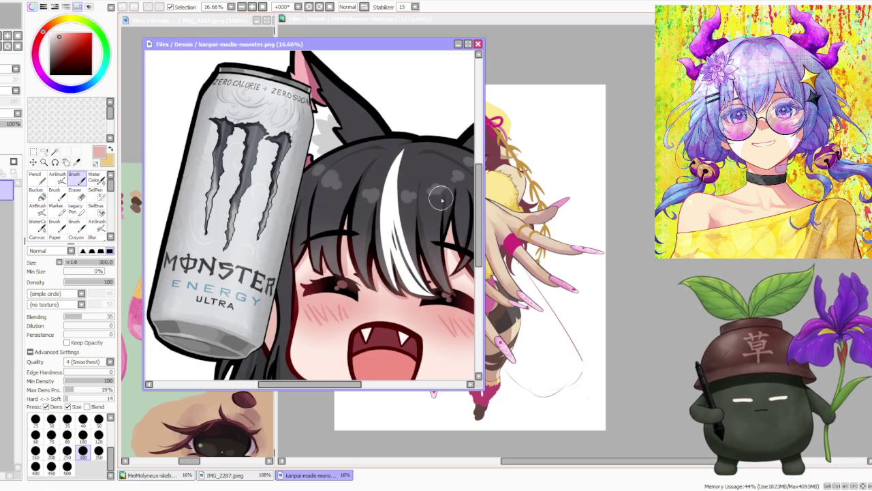
scroll(441, 198, "down", 1)
scroll(436, 211, "down", 1)
scroll(443, 237, "up", 1)
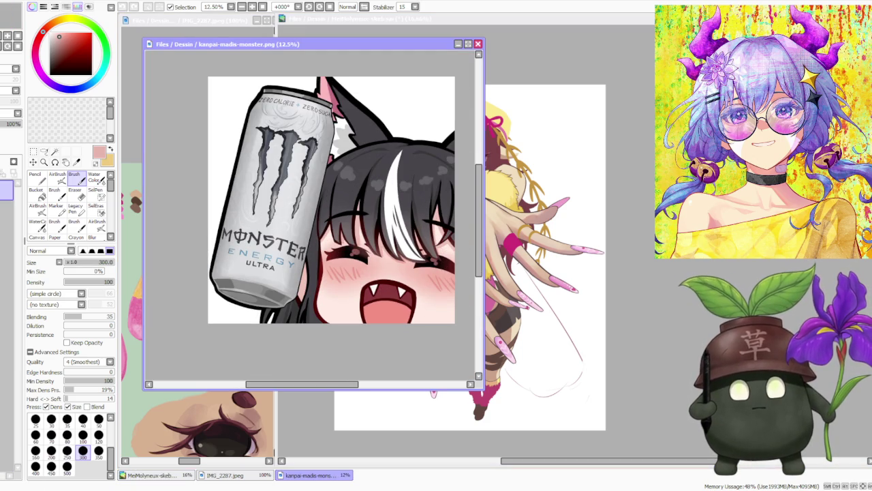
key("alt+Tab")
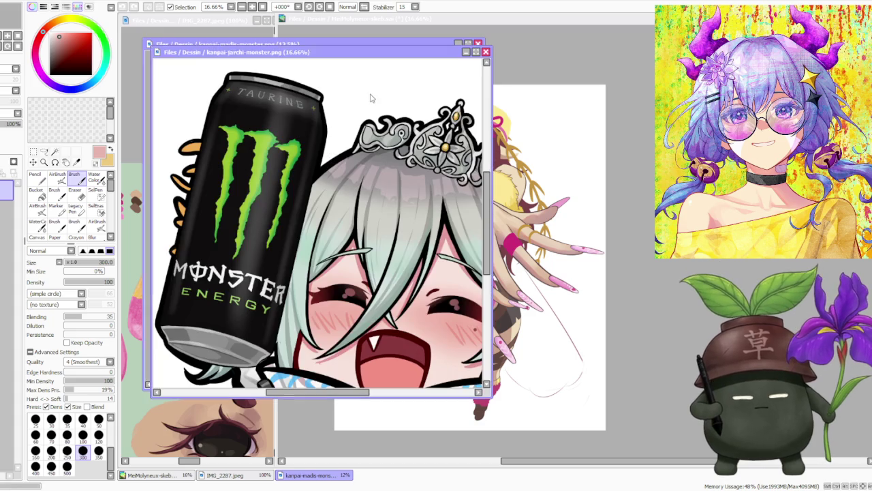
scroll(364, 67, "down", 1)
left_click_drag(364, 52, 695, 59)
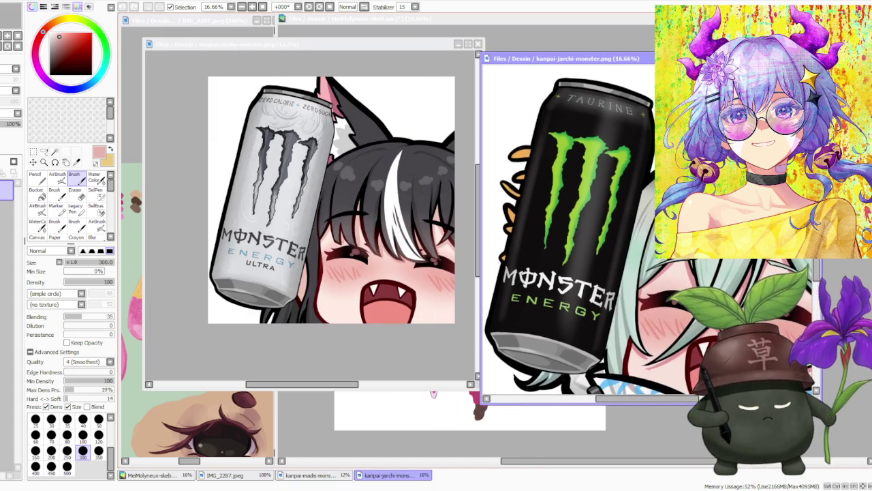
mouse_move(566, 57)
left_mouse_down()
mouse_move(431, 84)
mouse_move(454, 82)
left_mouse_up()
left_click_drag(308, 48, 260, 59)
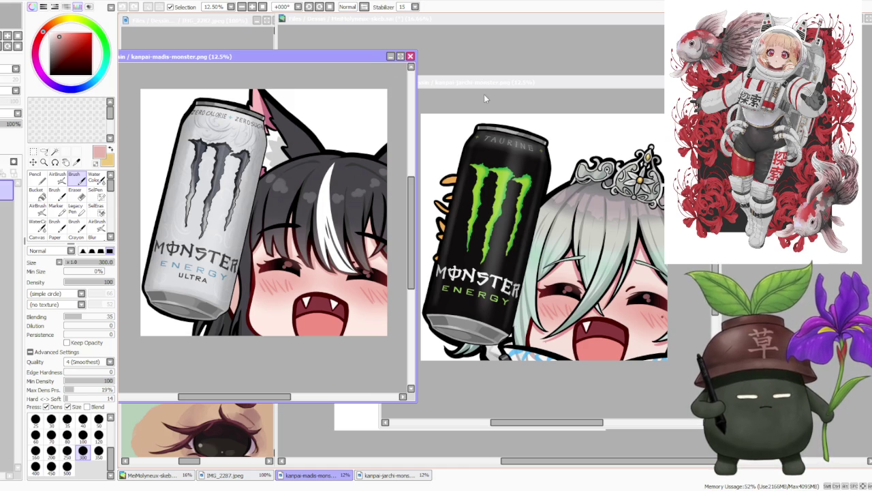
left_click_drag(479, 86, 472, 83)
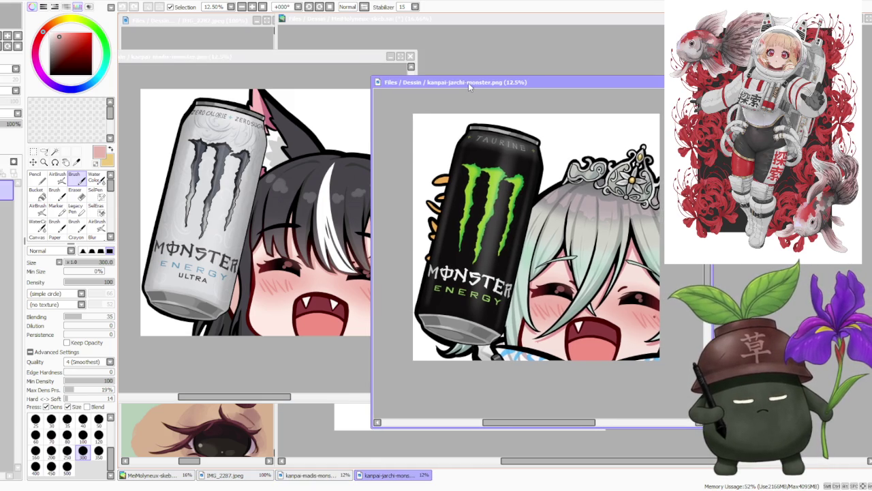
left_click(356, 58)
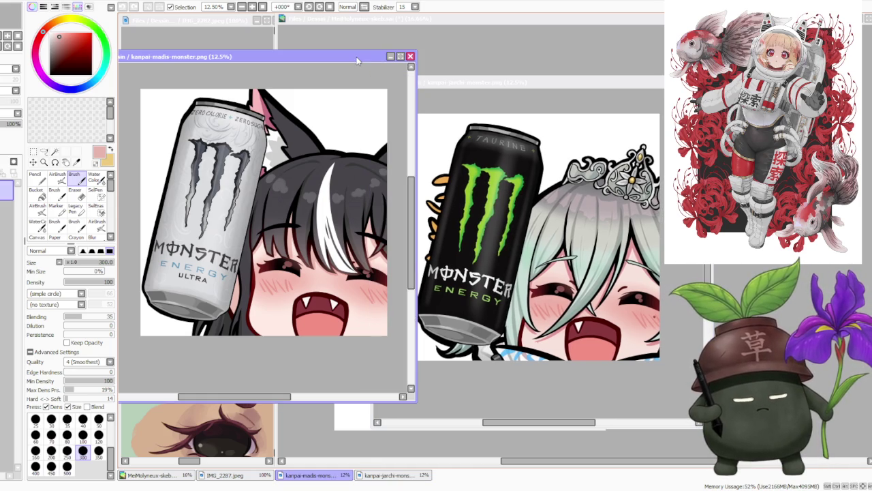
left_click(410, 57)
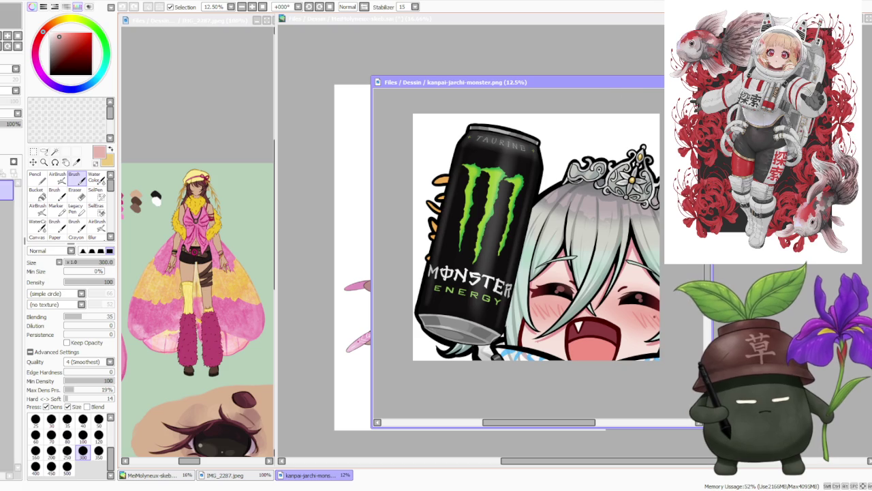
key("ctrl+w")
scroll(496, 100, "down", 1)
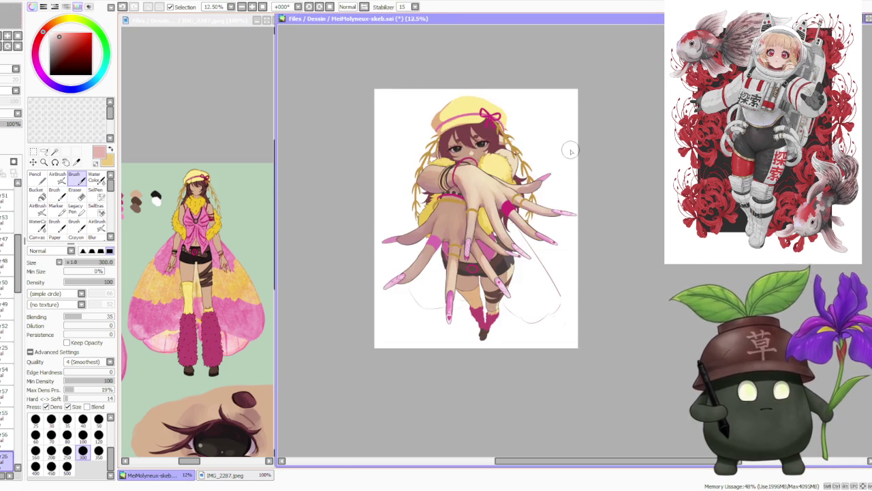
scroll(561, 154, "up", 1)
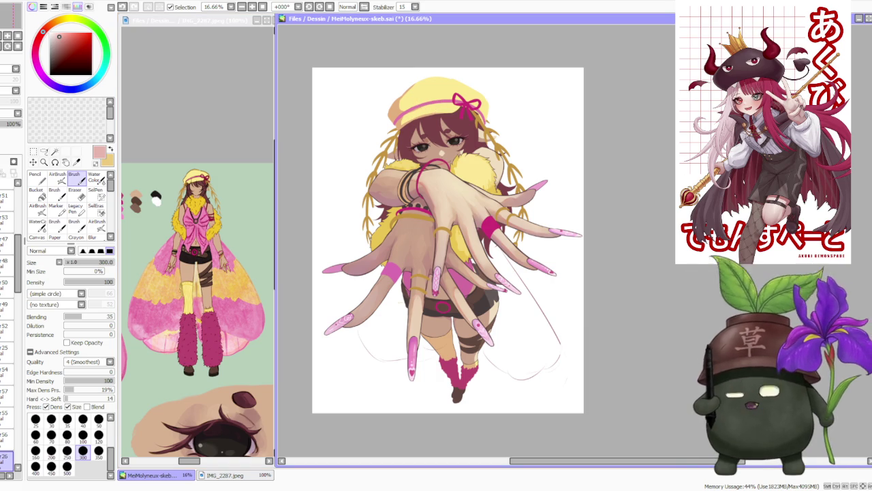
left_click(12, 161)
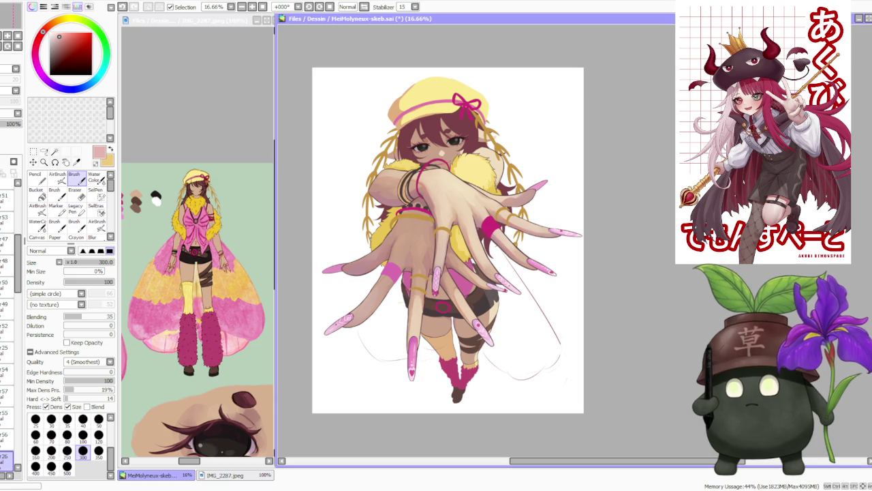
scroll(349, 191, "down", 1)
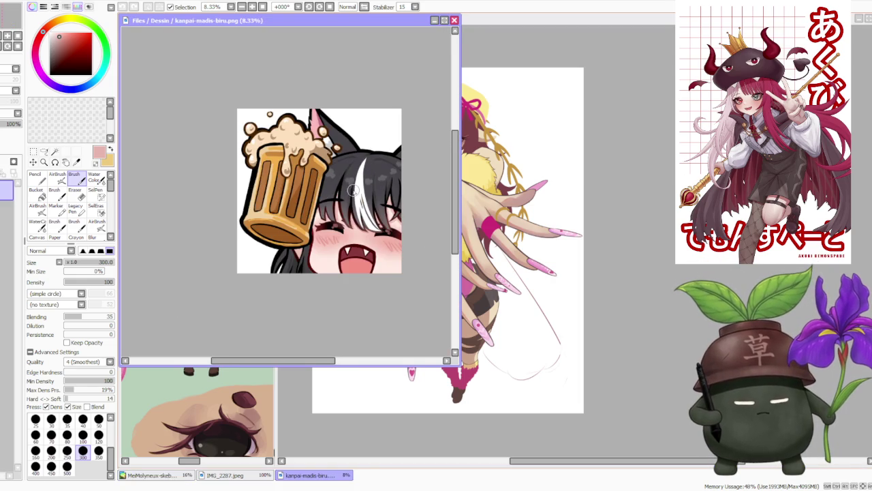
Close the kanpai-madis-biru.png window so the MeiMolyneux-skeb.sai canvas shows.
scroll(361, 205, "up", 1)
scroll(361, 204, "down", 1)
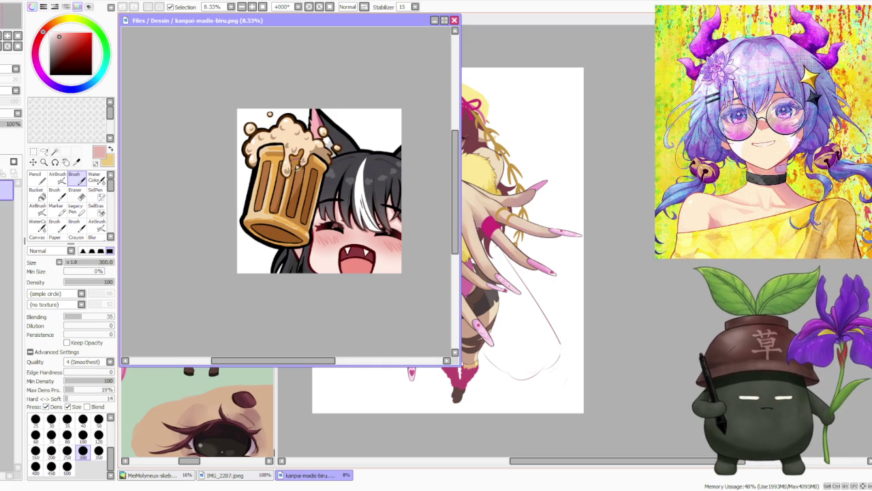
scroll(377, 153, "up", 1)
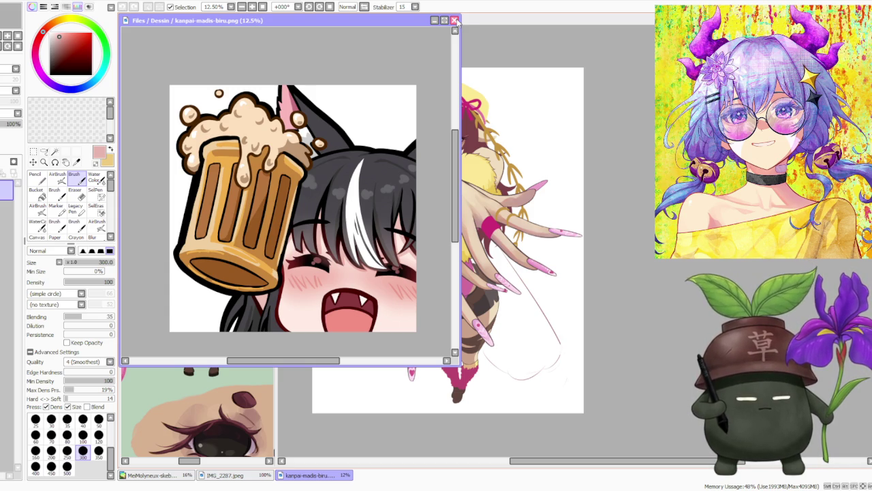
left_click(454, 20)
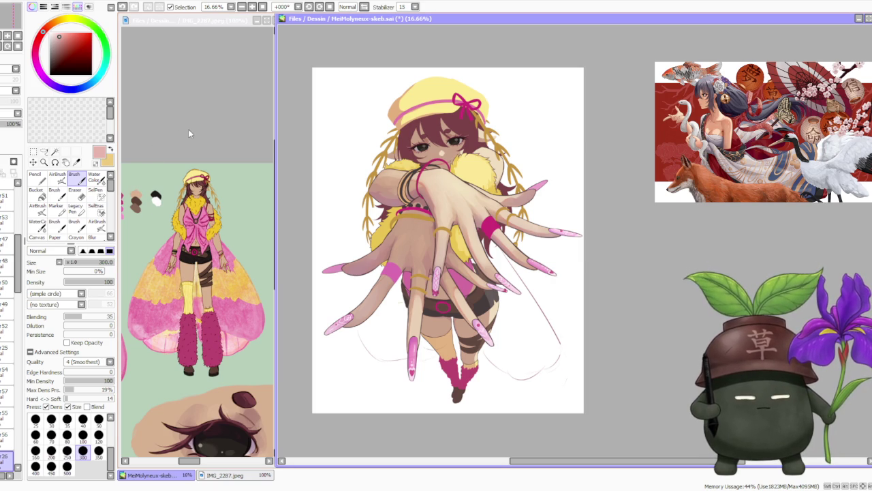
Zoom the IMG_2287 character reference to 75% to see the outfit designs.
left_click(205, 120)
scroll(222, 97, "down", 2)
scroll(222, 94, "up", 1)
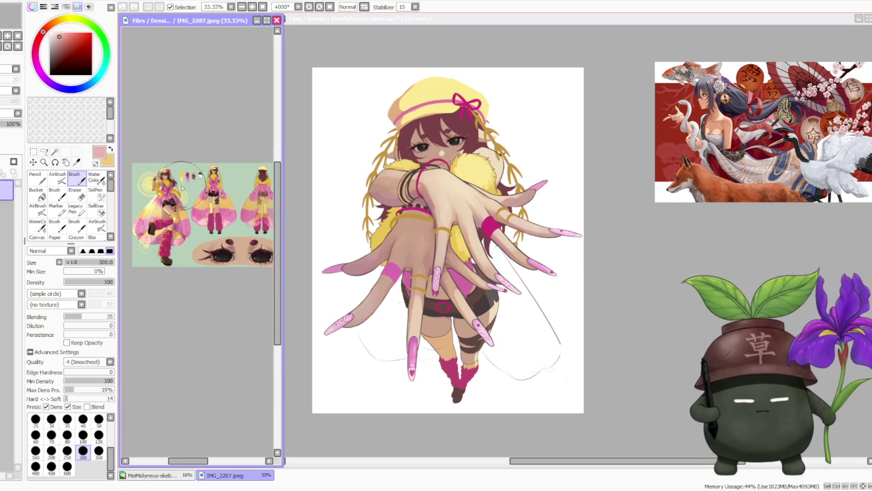
scroll(222, 94, "up", 1)
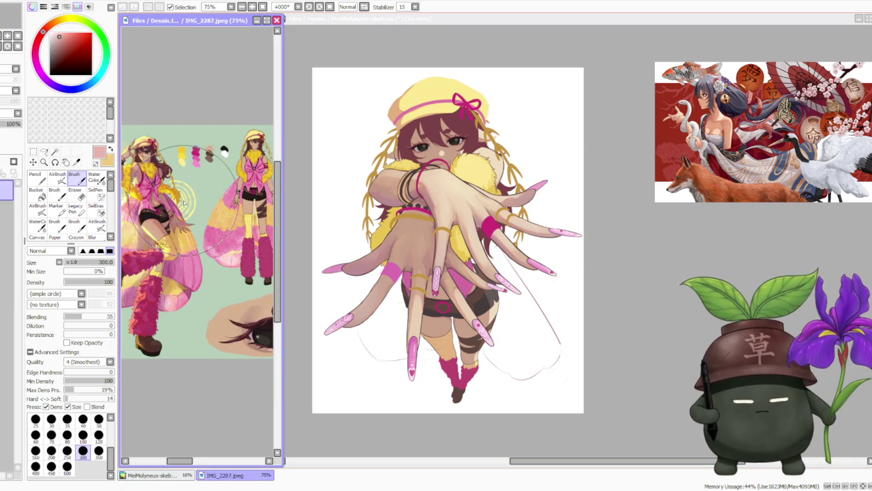
left_click(552, 149)
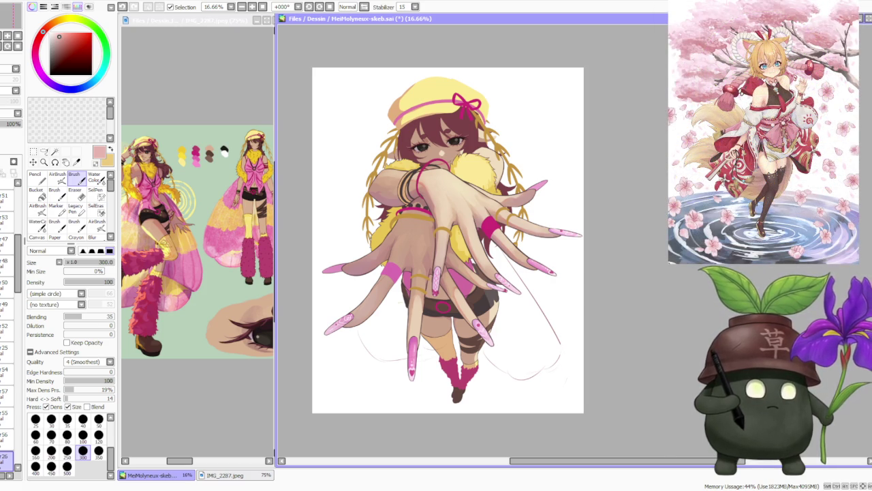
scroll(481, 319, "up", 2)
scroll(481, 319, "down", 2)
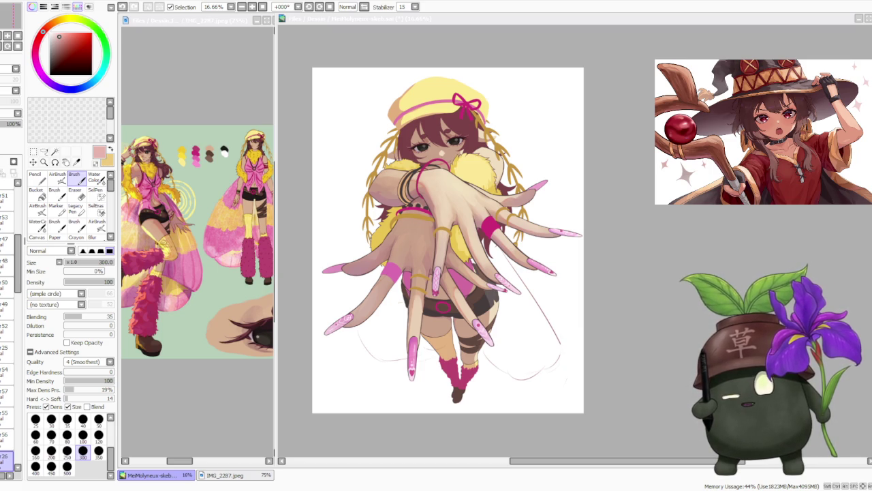
left_click(787, 254)
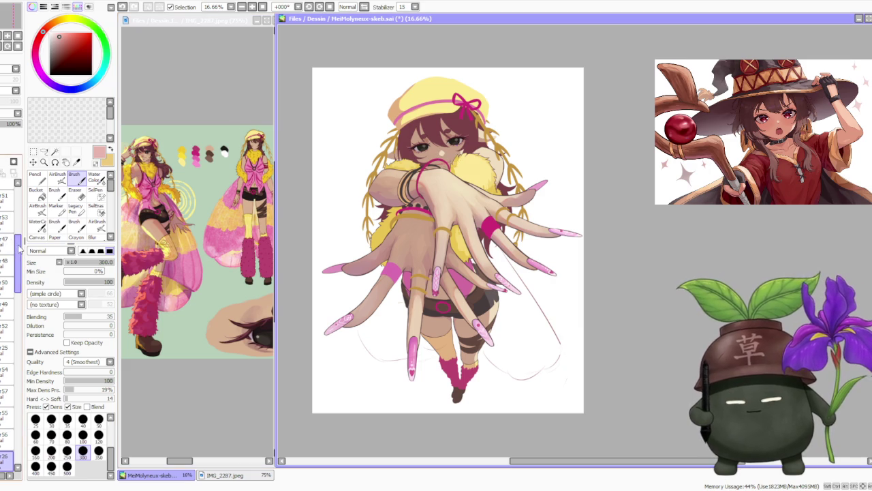
scroll(12, 245, "up", 5)
scroll(12, 245, "down", 3)
left_click(13, 212)
left_click(12, 213)
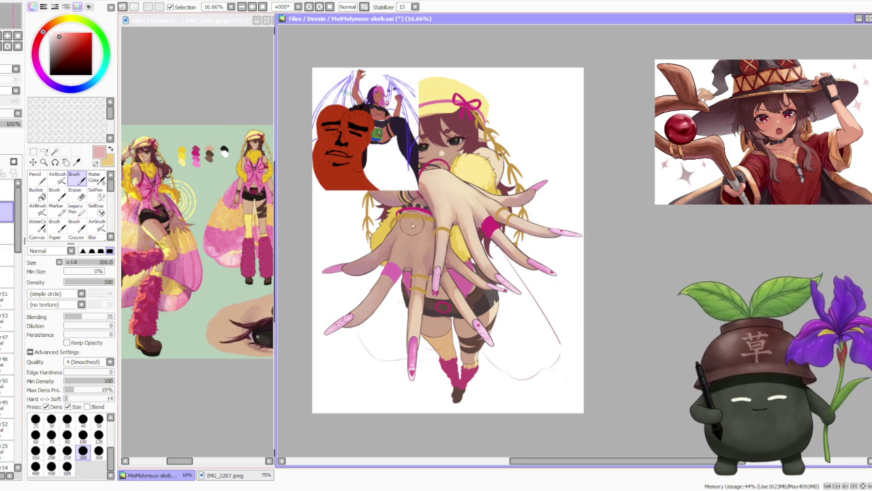
scroll(365, 109, "up", 2)
scroll(370, 92, "up", 1)
scroll(373, 94, "down", 1)
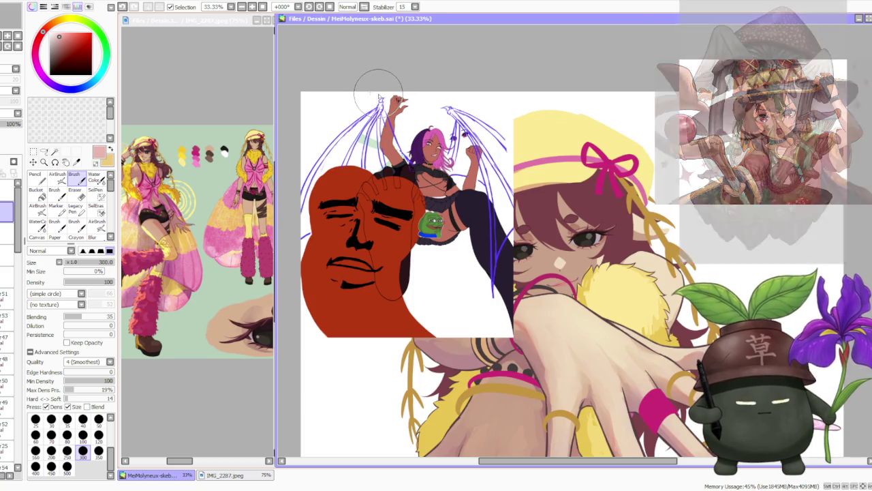
scroll(371, 89, "up", 1)
scroll(383, 92, "down", 1)
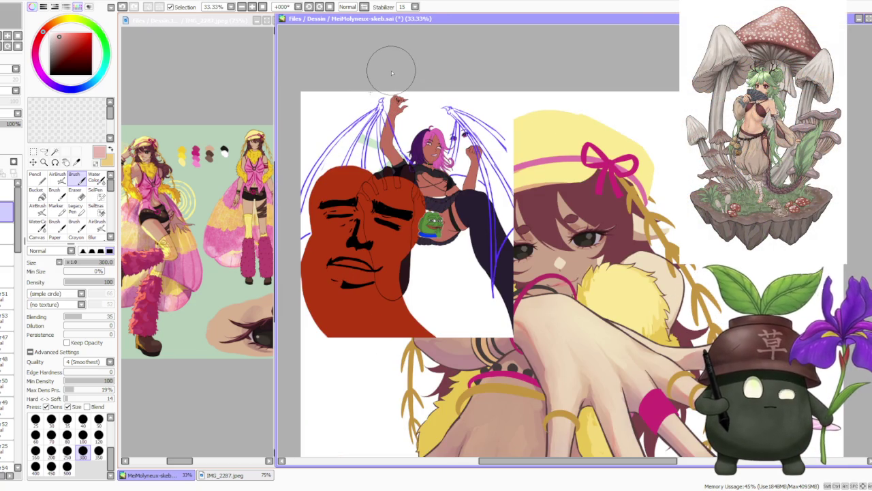
scroll(542, 107, "down", 1)
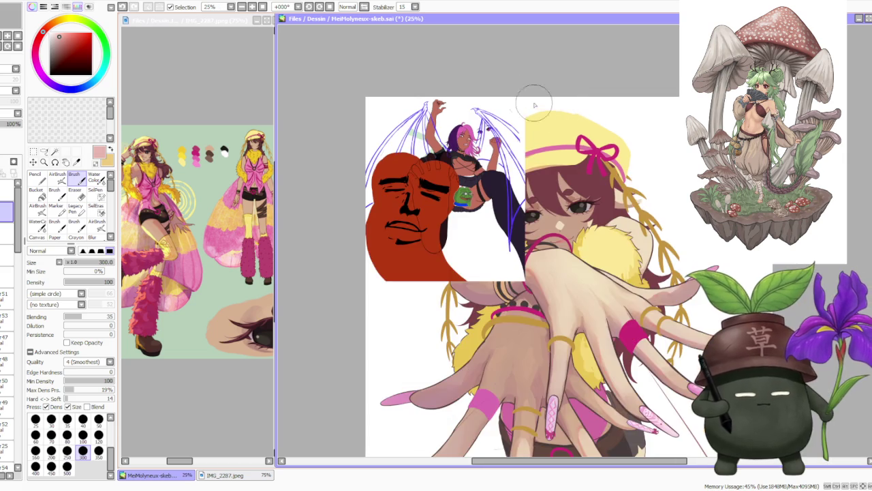
scroll(458, 75, "up", 1)
scroll(459, 83, "up", 1)
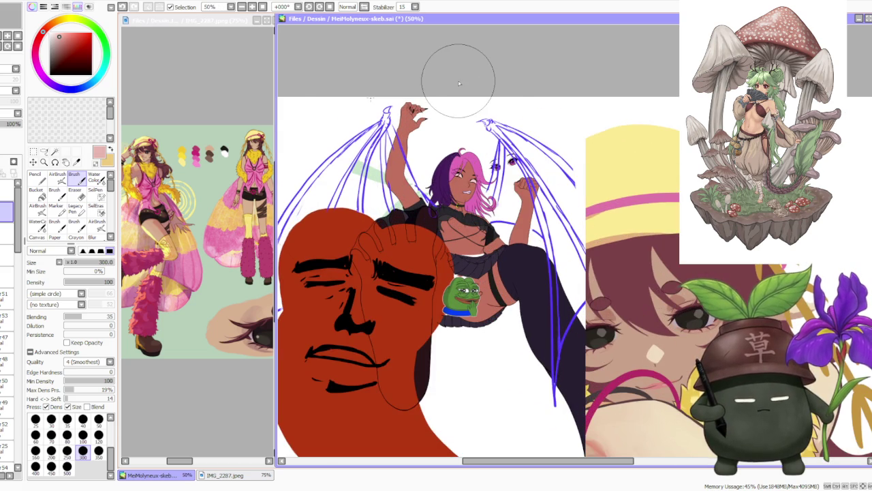
scroll(459, 84, "down", 1)
scroll(459, 83, "down", 1)
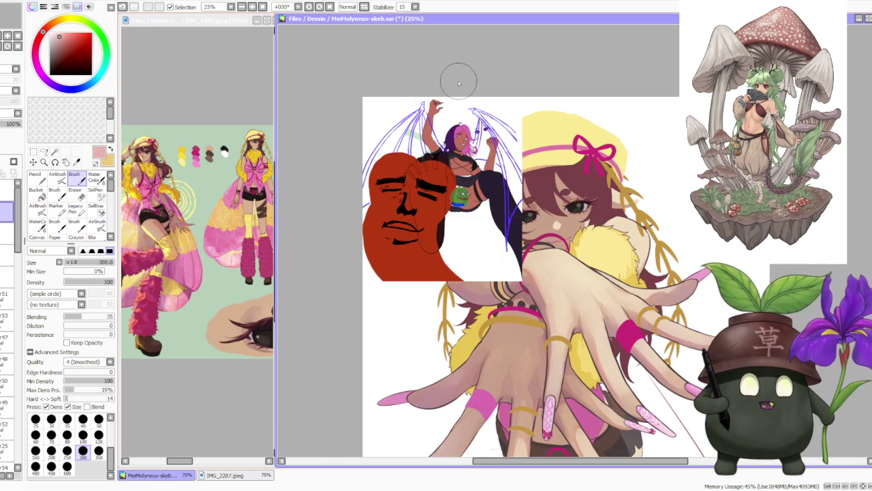
scroll(458, 83, "up", 1)
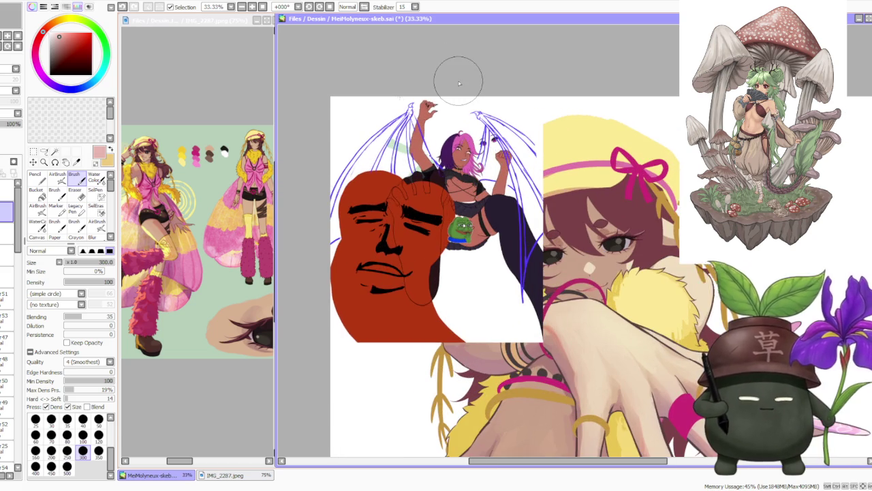
scroll(458, 83, "up", 1)
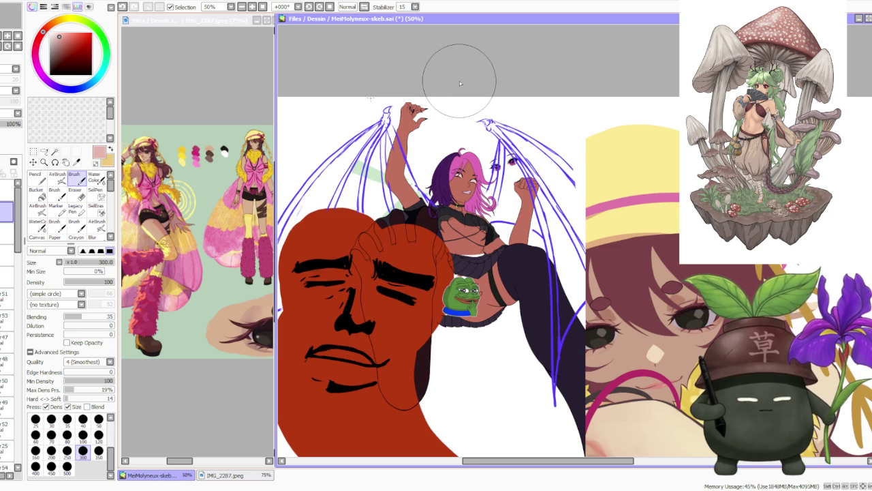
scroll(459, 81, "down", 1)
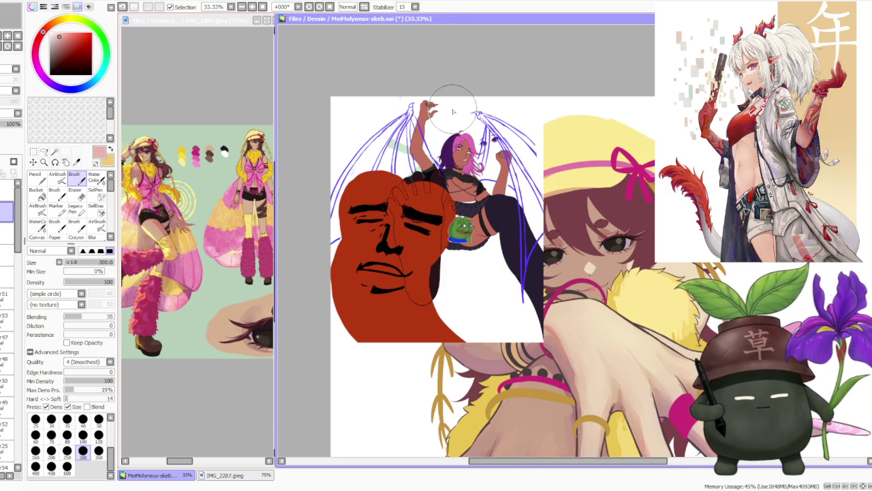
scroll(457, 108, "up", 2)
scroll(456, 107, "down", 2)
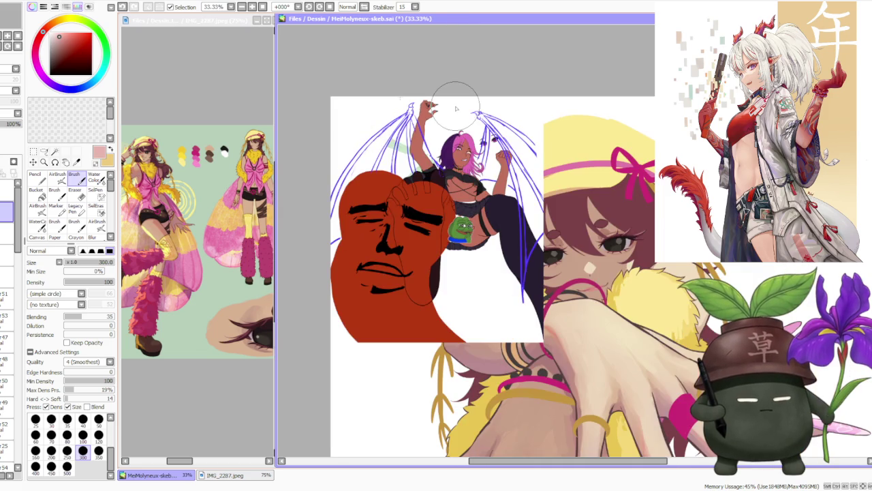
scroll(456, 111, "up", 1)
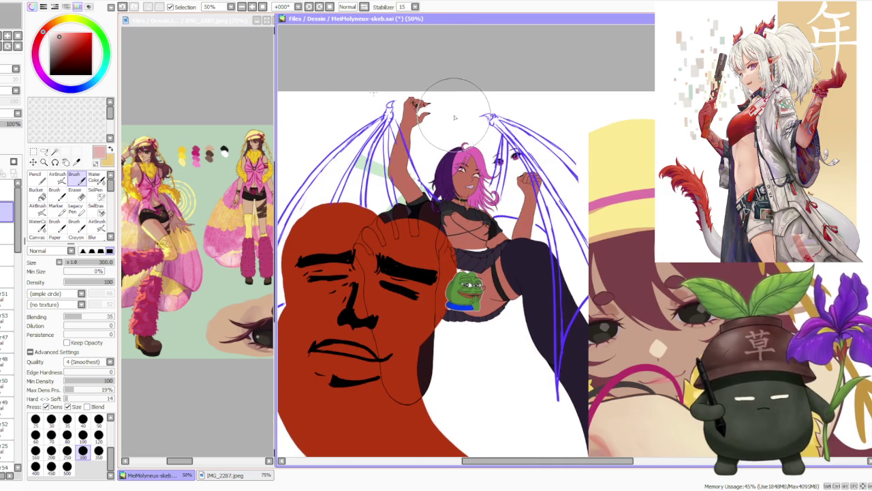
scroll(457, 113, "down", 2)
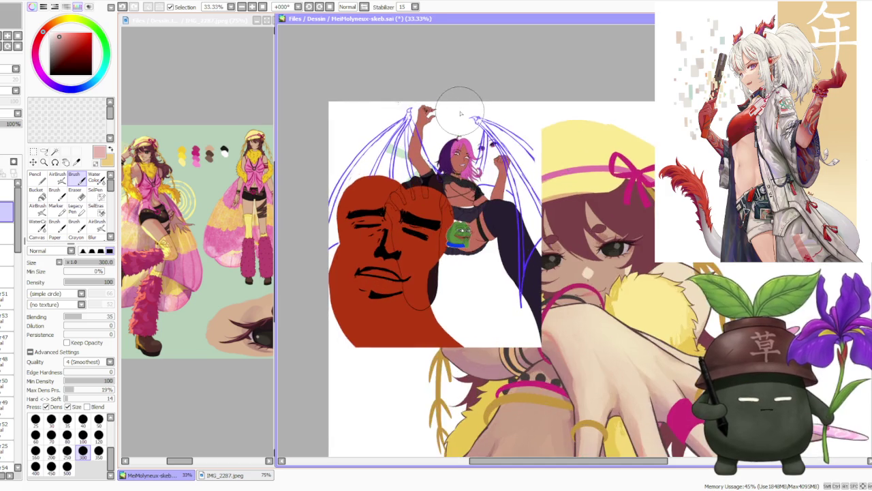
scroll(458, 114, "up", 2)
scroll(463, 112, "down", 1)
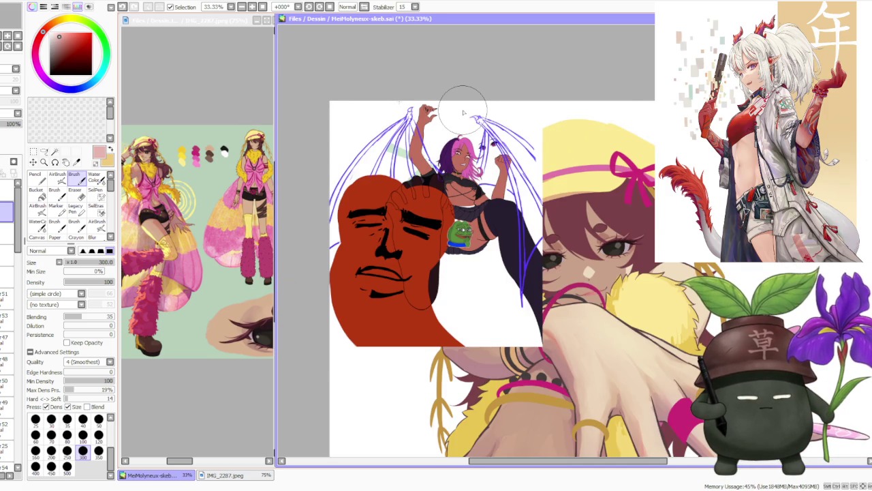
scroll(463, 111, "up", 1)
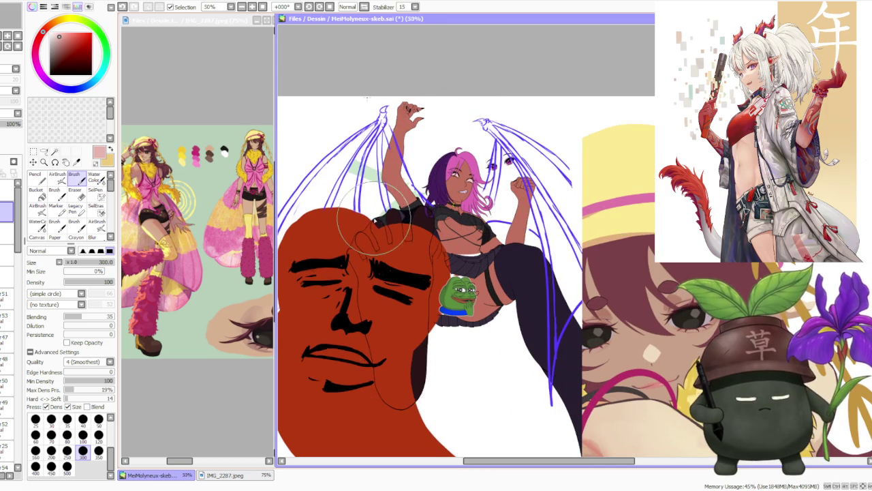
scroll(378, 197, "down", 2)
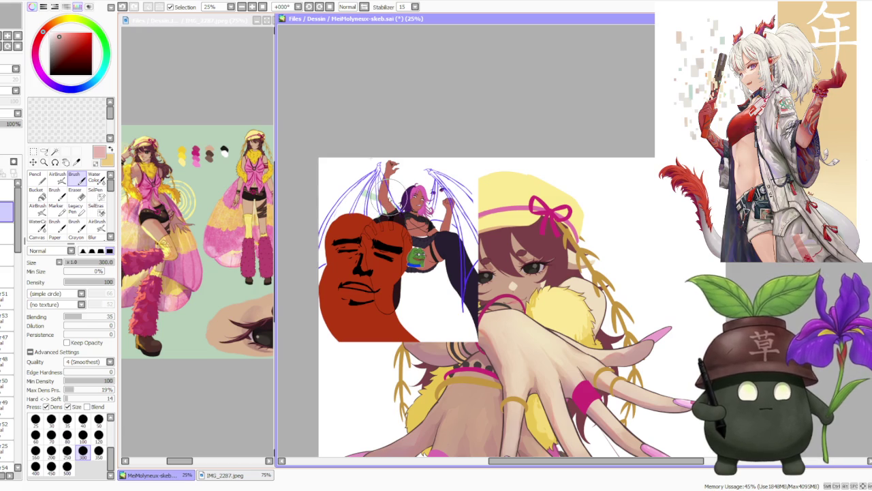
scroll(385, 197, "down", 1)
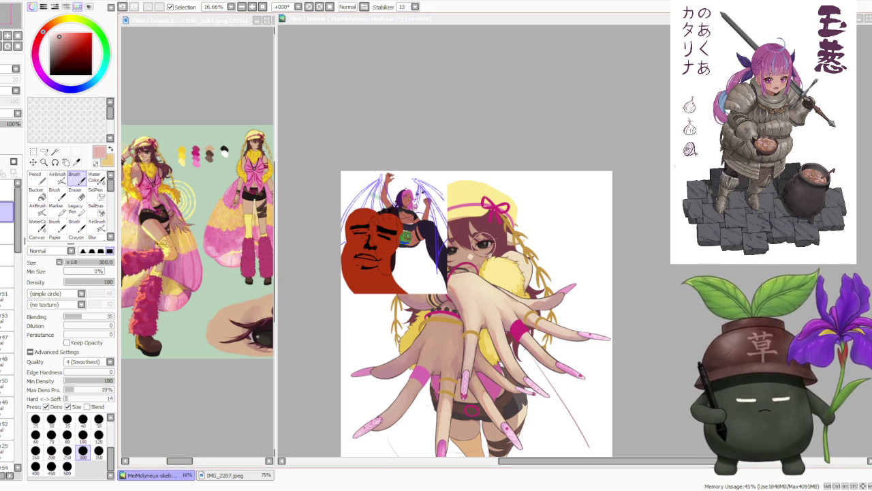
scroll(431, 168, "up", 2)
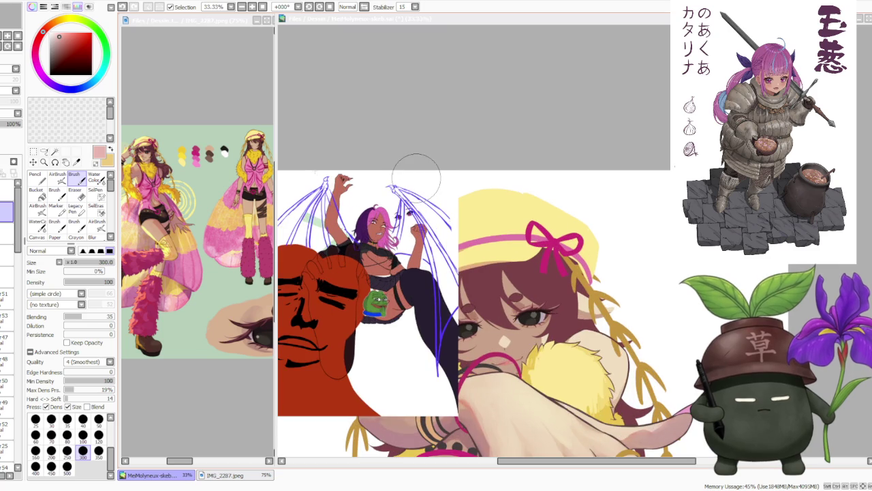
scroll(373, 198, "up", 1)
scroll(373, 197, "down", 2)
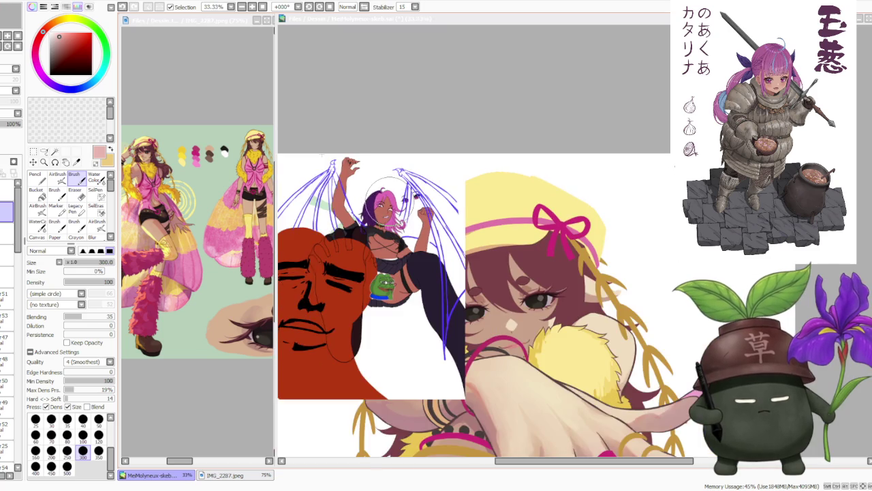
scroll(391, 183, "up", 2)
scroll(399, 179, "down", 1)
scroll(398, 178, "down", 1)
scroll(398, 179, "up", 1)
scroll(398, 179, "up", 2)
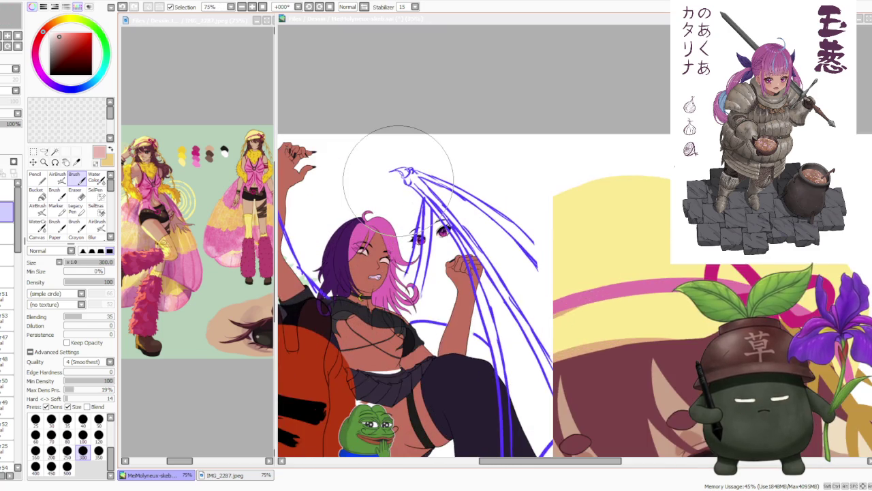
scroll(398, 180, "down", 1)
scroll(398, 179, "up", 2)
scroll(399, 198, "up", 1)
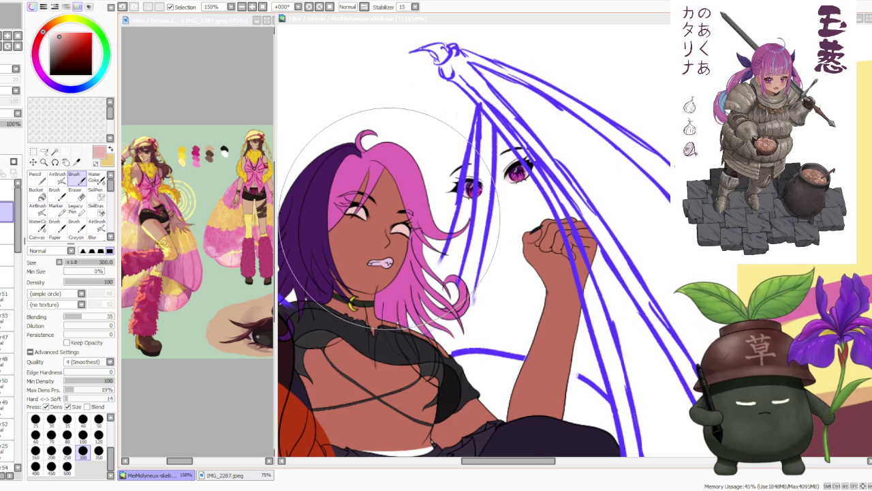
scroll(388, 217, "down", 3)
scroll(419, 195, "down", 1)
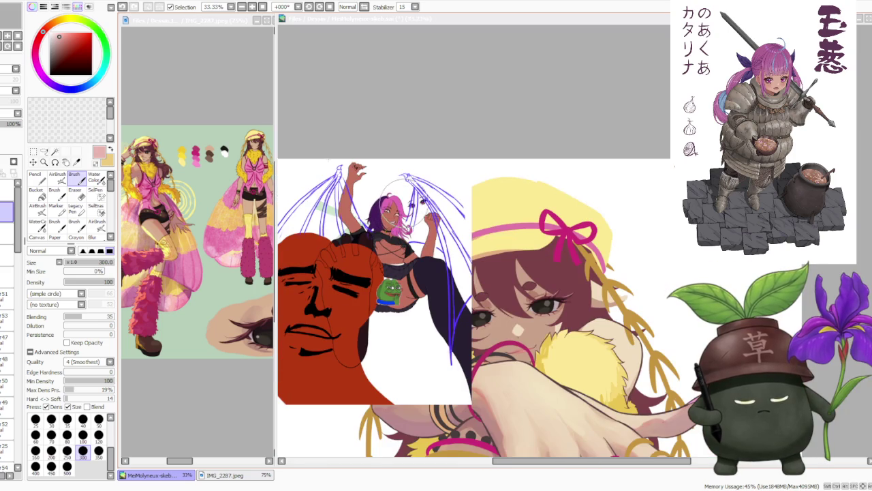
scroll(420, 186, "down", 1)
scroll(420, 185, "down", 1)
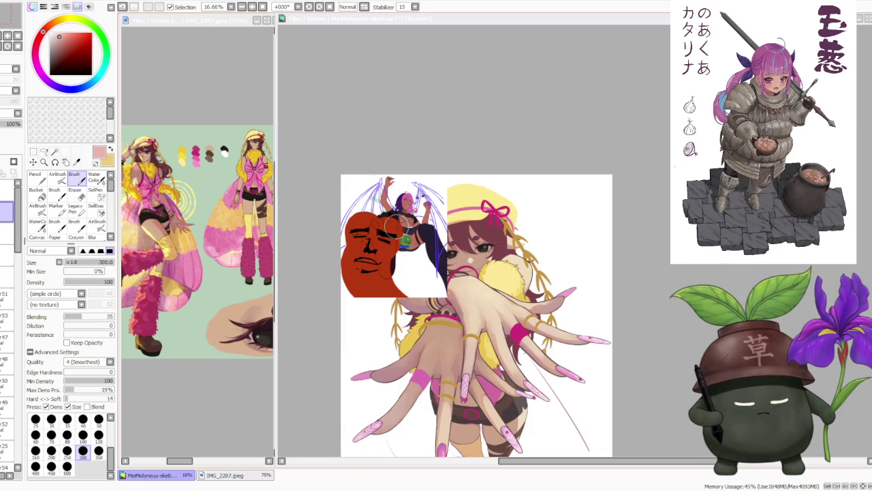
scroll(400, 221, "up", 1)
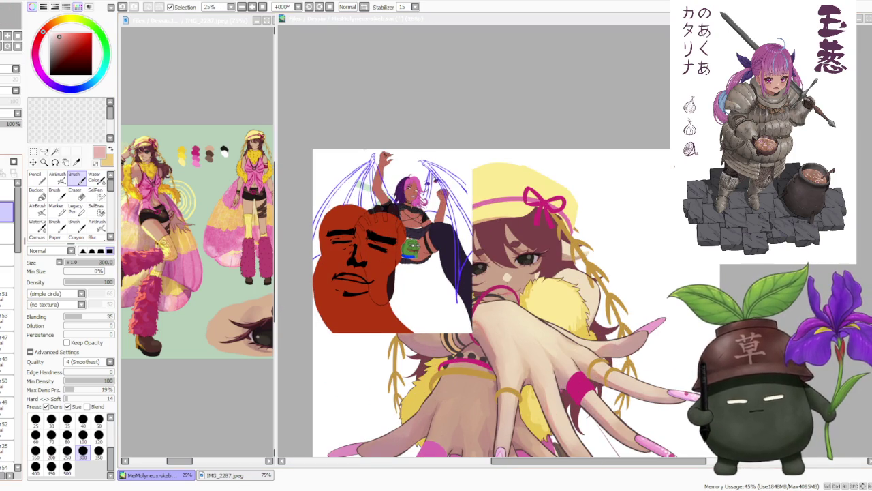
key("alt+Tab")
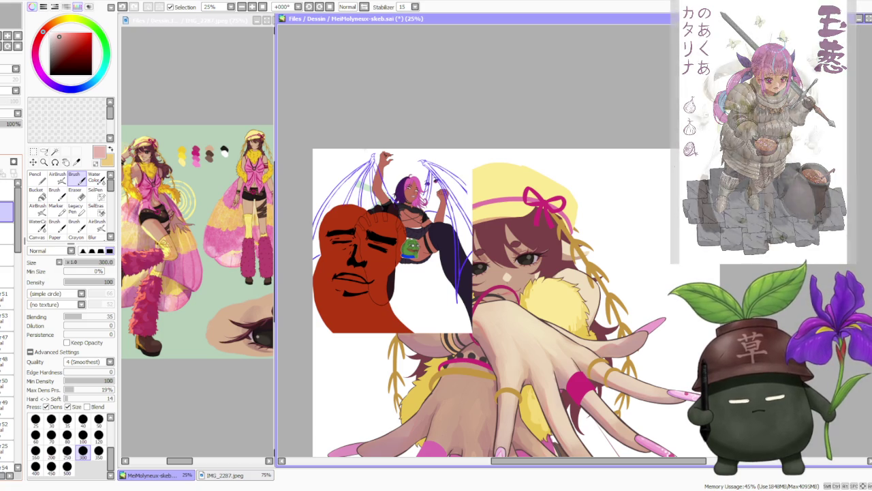
Zoom in and out to review the whole girl painting.
scroll(385, 134, "down", 2)
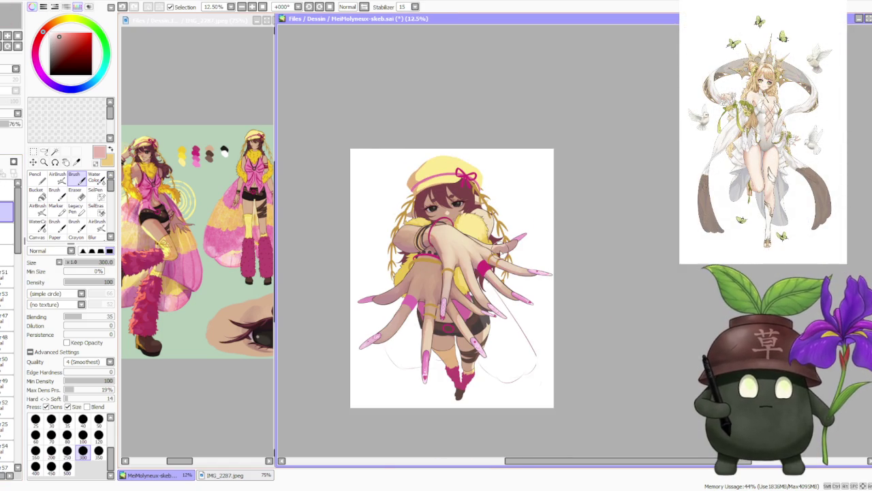
scroll(490, 243, "up", 1)
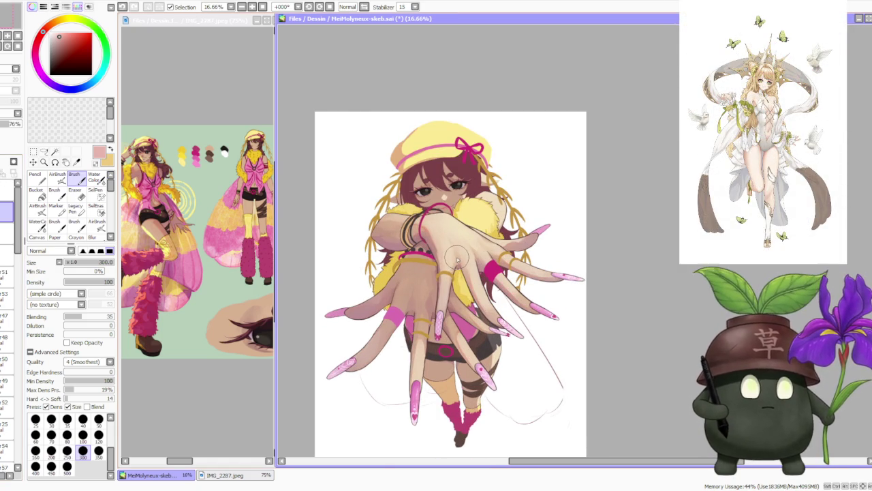
scroll(461, 243, "down", 1)
scroll(443, 290, "up", 1)
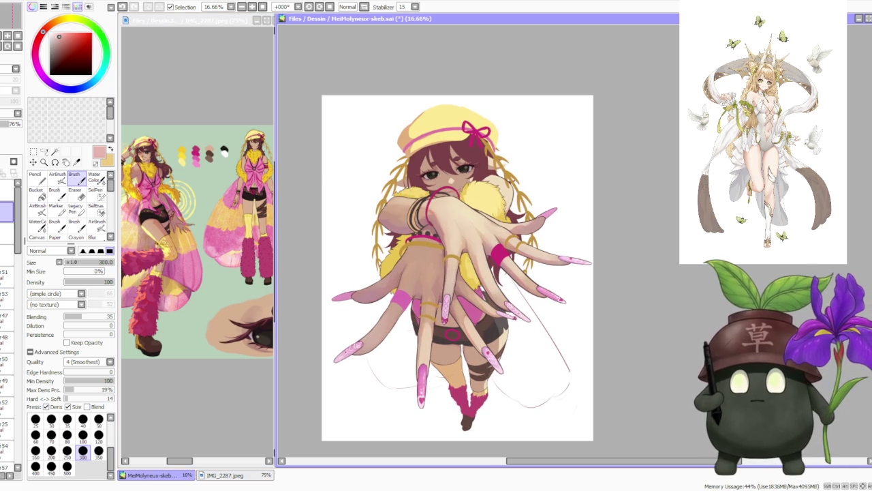
key("alt+Tab")
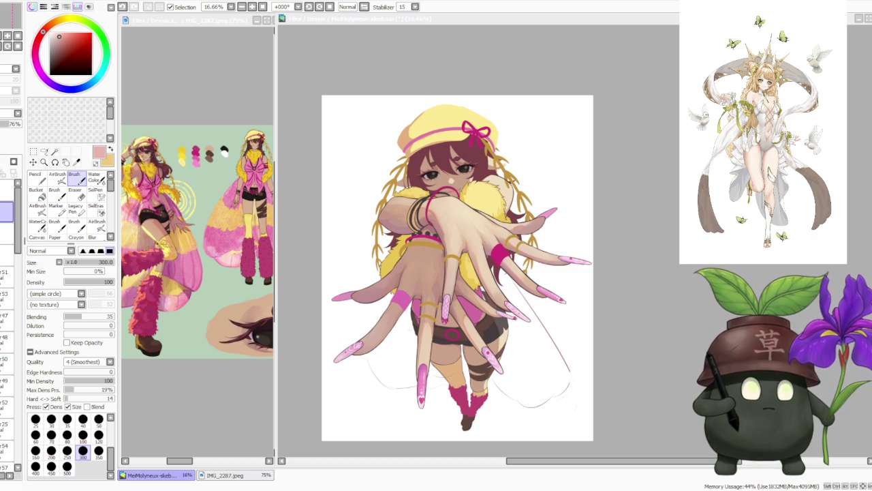
scroll(497, 191, "down", 1)
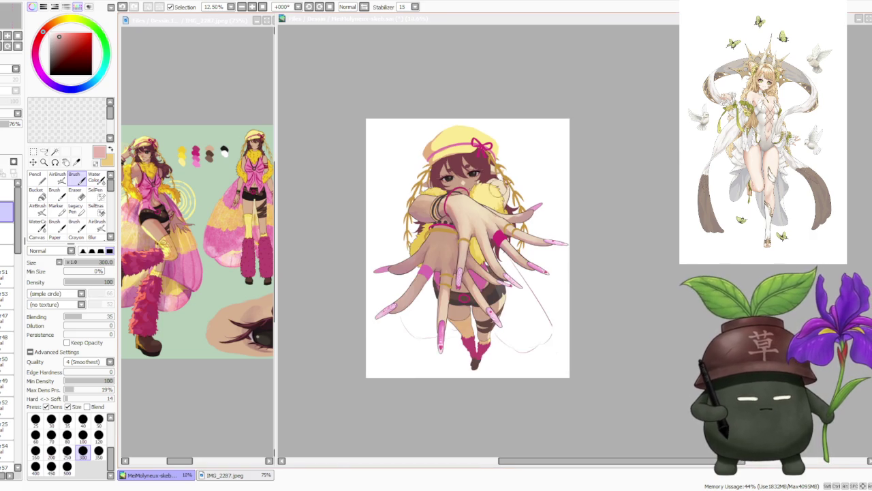
scroll(477, 252, "up", 1)
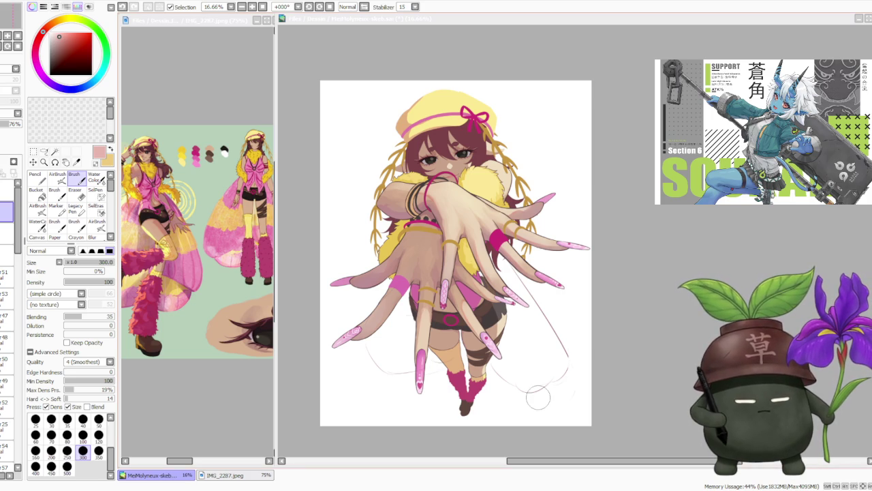
Start the Move/Transform tool with Ctrl+T and raise Perspective to 100.
scroll(462, 178, "down", 1)
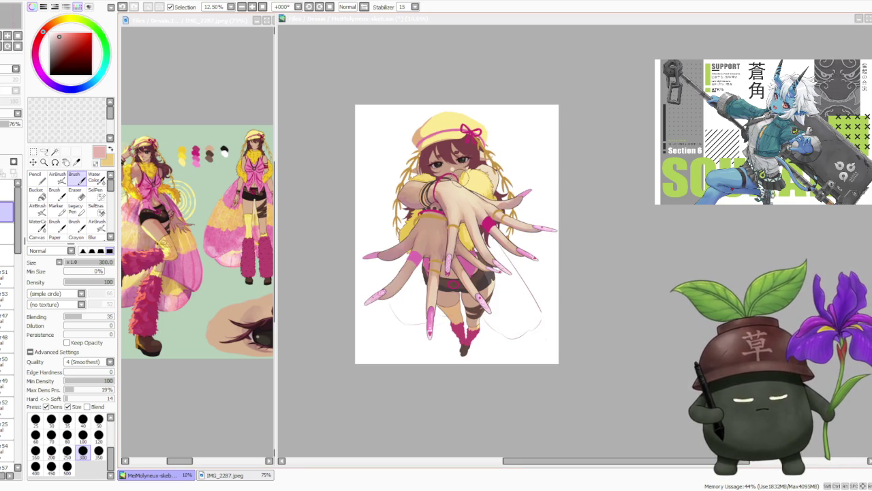
scroll(462, 179, "up", 2)
scroll(462, 178, "up", 1)
scroll(462, 179, "down", 2)
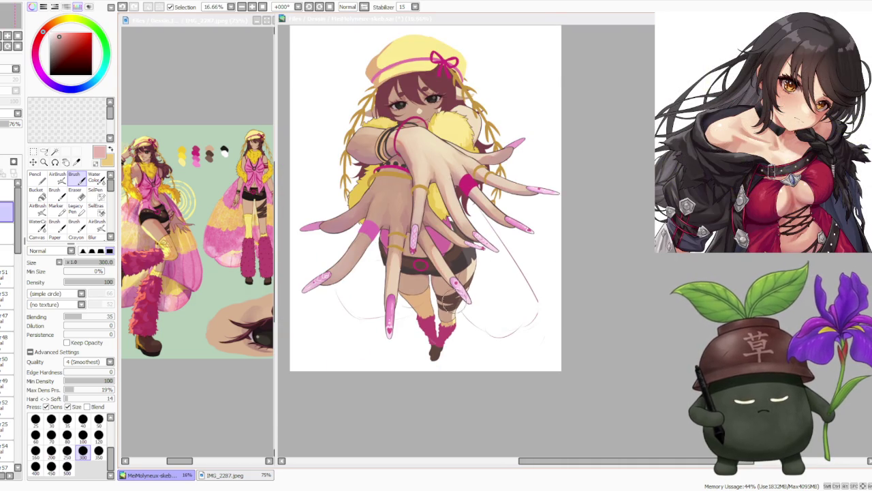
scroll(471, 273, "down", 1)
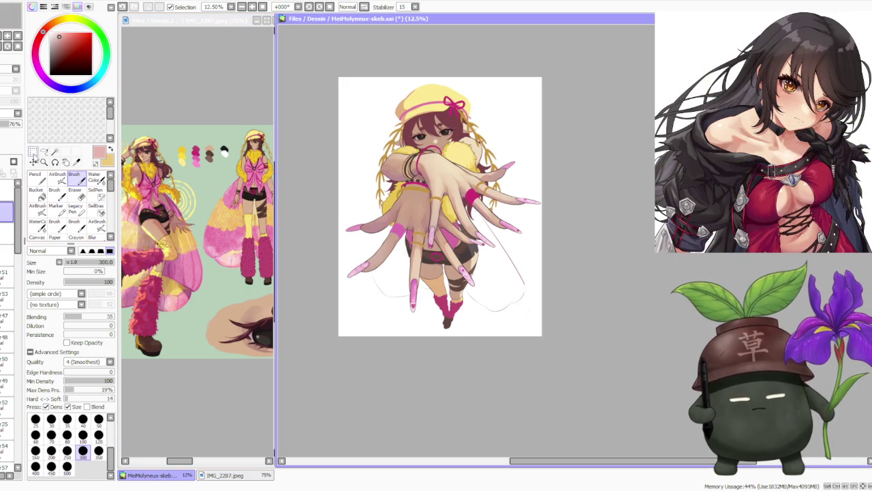
key("ctrl+t")
left_click_drag(75, 343, 115, 350)
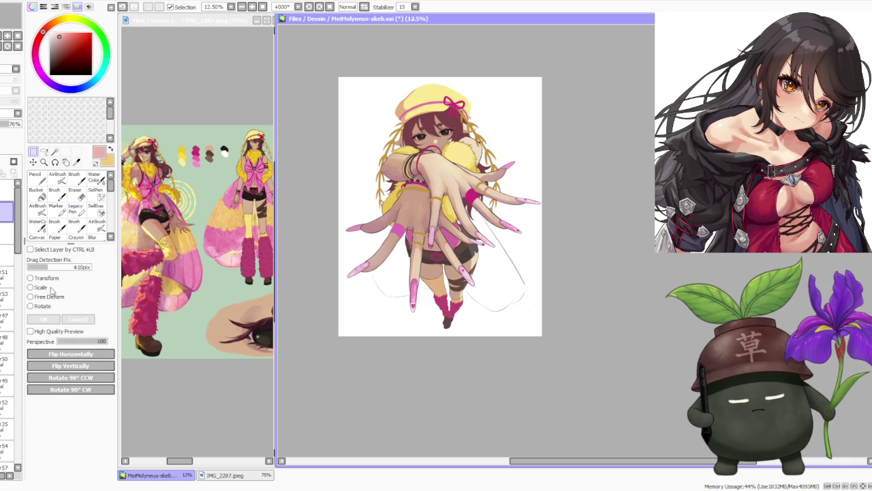
Switch to the Brush and sketch a thin pink line right of the girl's legs.
scroll(479, 250, "up", 1)
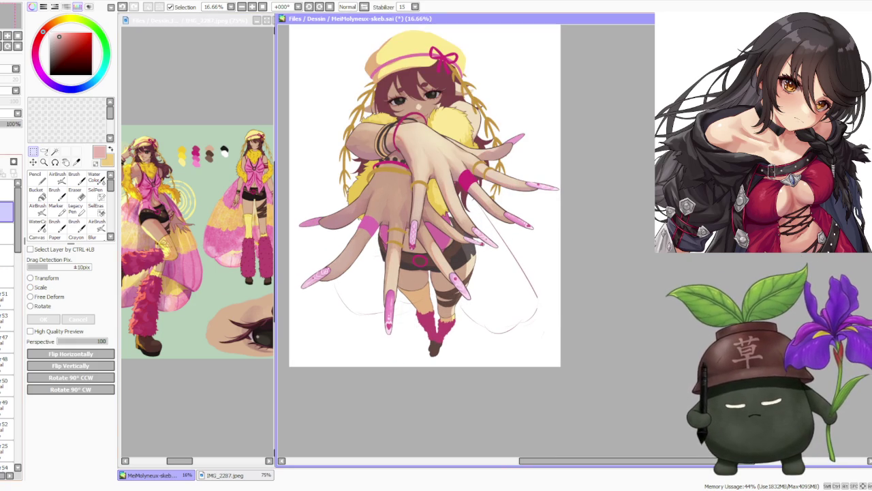
left_click(74, 175)
scroll(522, 232, "up", 1)
left_click_drag(520, 235, 530, 294)
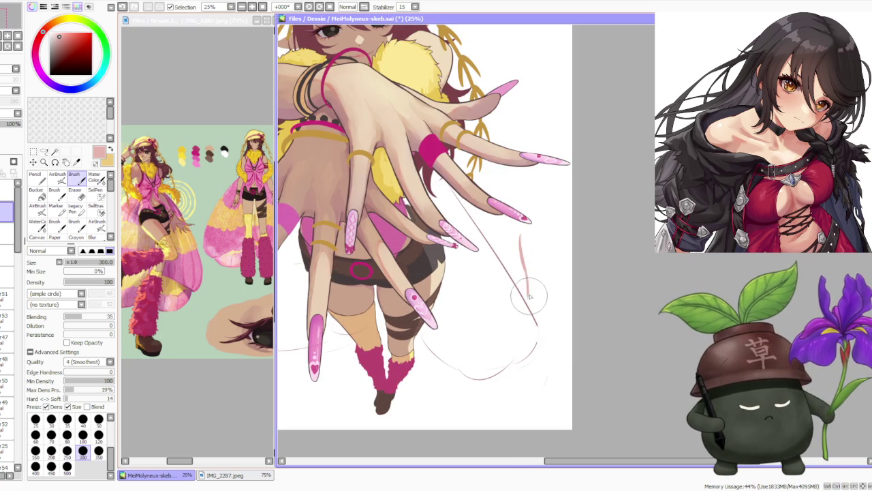
left_click_drag(523, 263, 530, 300)
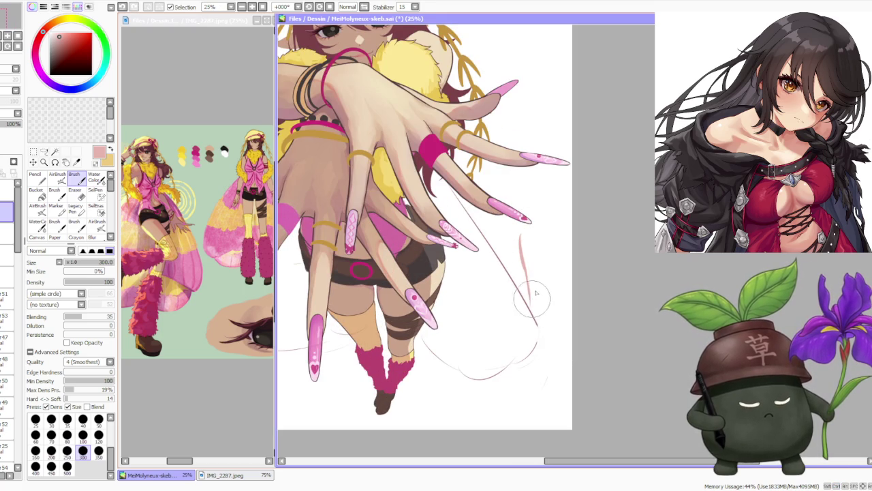
Add more thin pink strokes beside and to the right of the first line.
left_click_drag(542, 245, 539, 306)
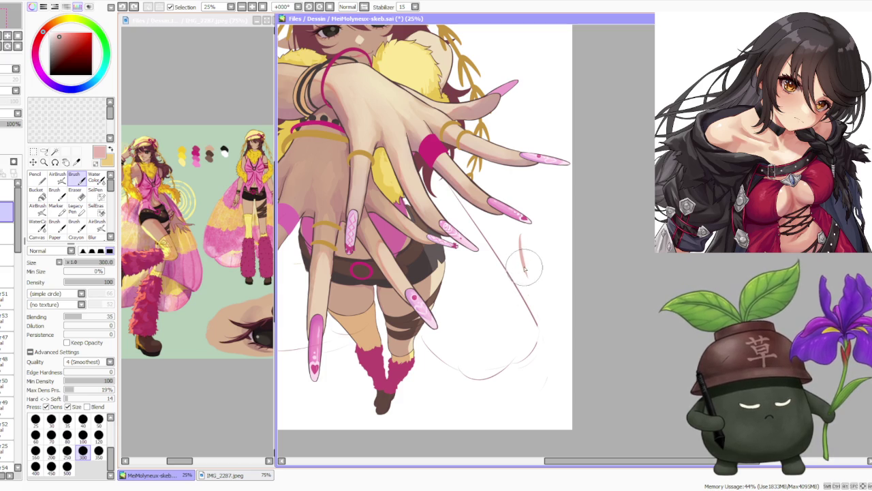
left_click_drag(524, 262, 534, 313)
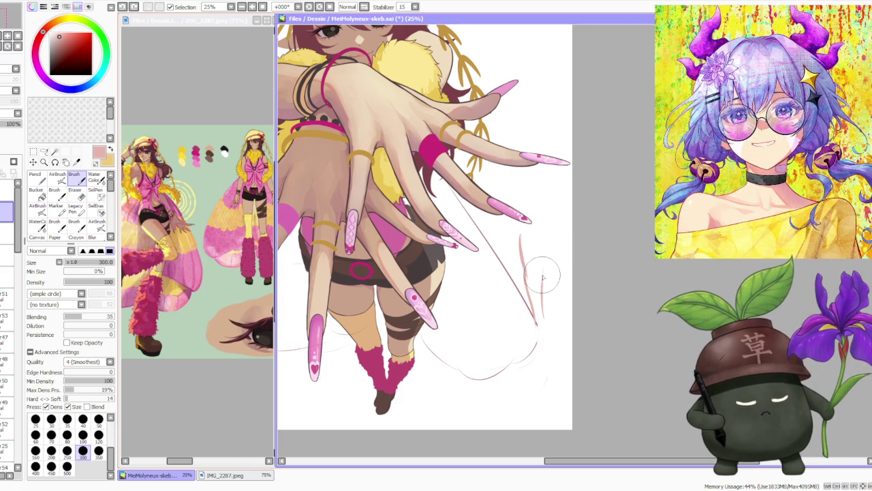
left_click_drag(548, 231, 542, 317)
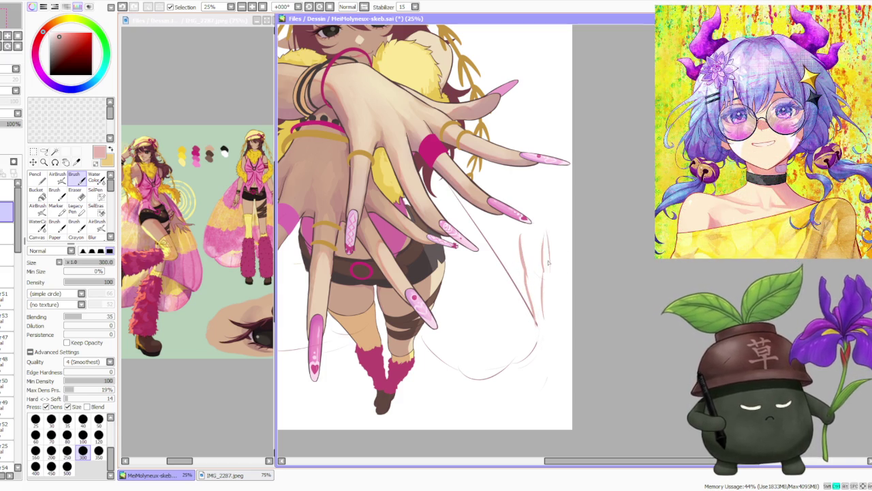
left_click_drag(545, 238, 543, 310)
left_click_drag(565, 273, 555, 310)
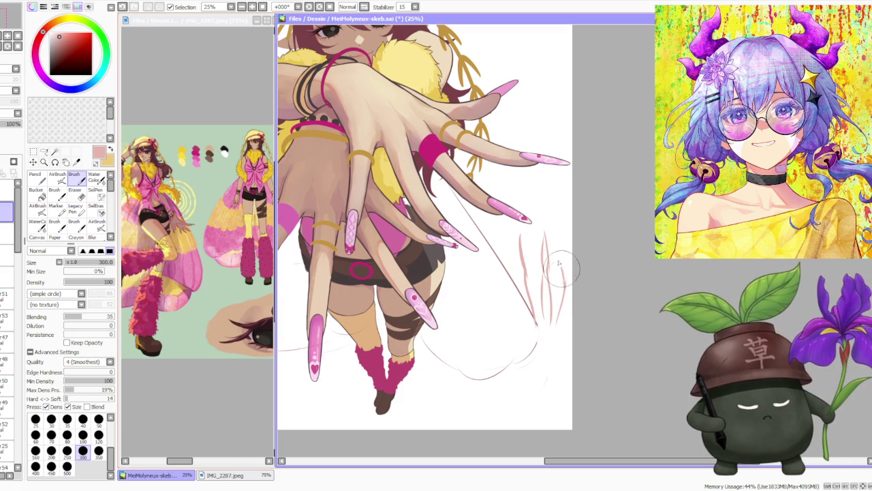
left_click_drag(567, 219, 562, 263)
left_click_drag(526, 240, 539, 317)
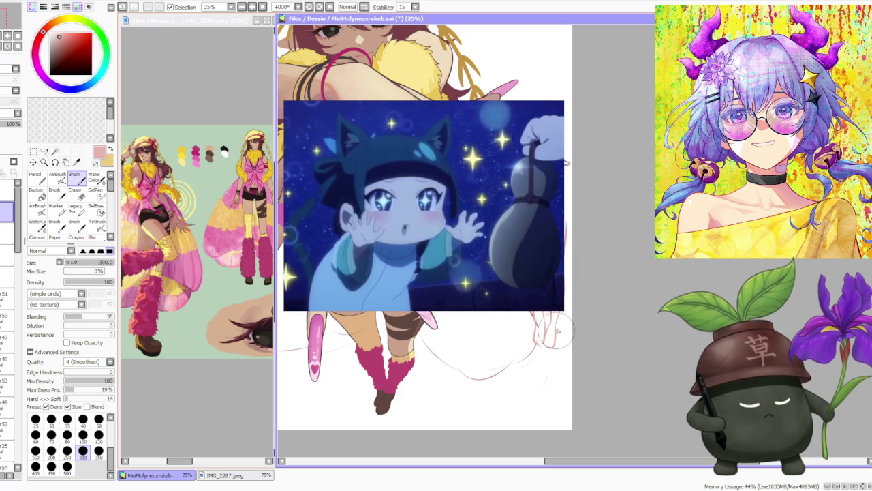
scroll(571, 215, "down", 2)
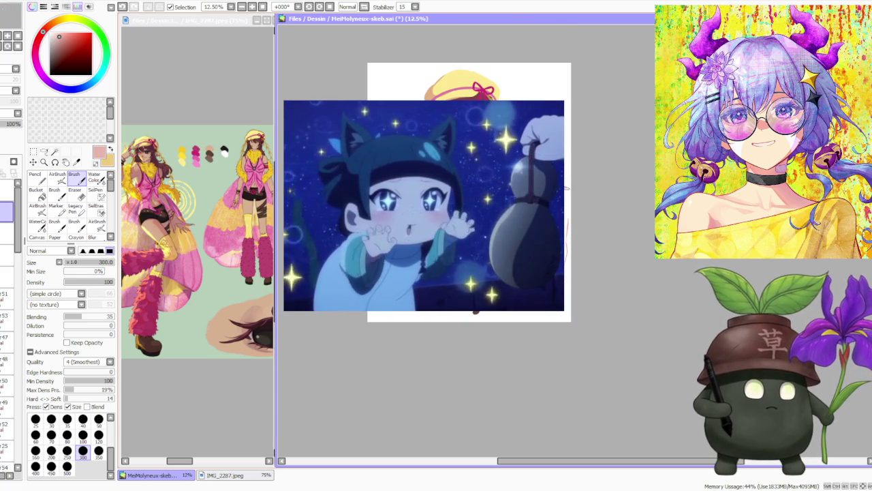
scroll(620, 208, "up", 1)
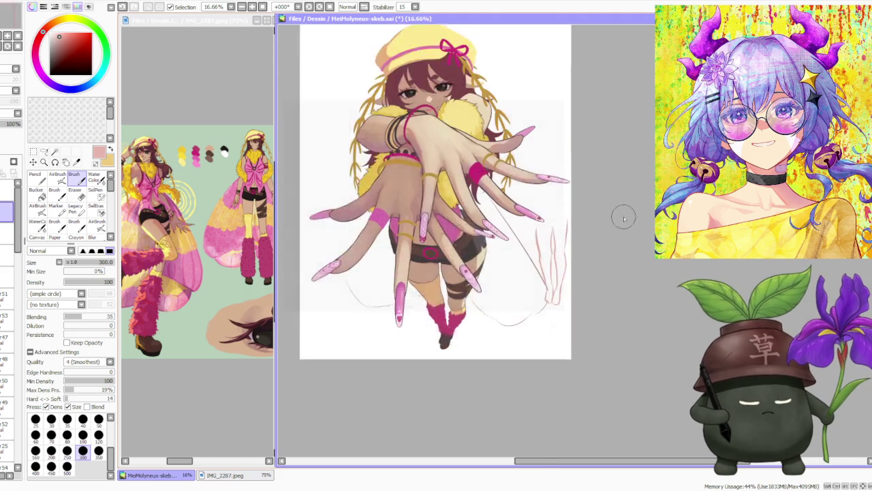
Free-deform the pink sketch strokes, narrowing the bottom and skewing the top left.
scroll(620, 210, "up", 1)
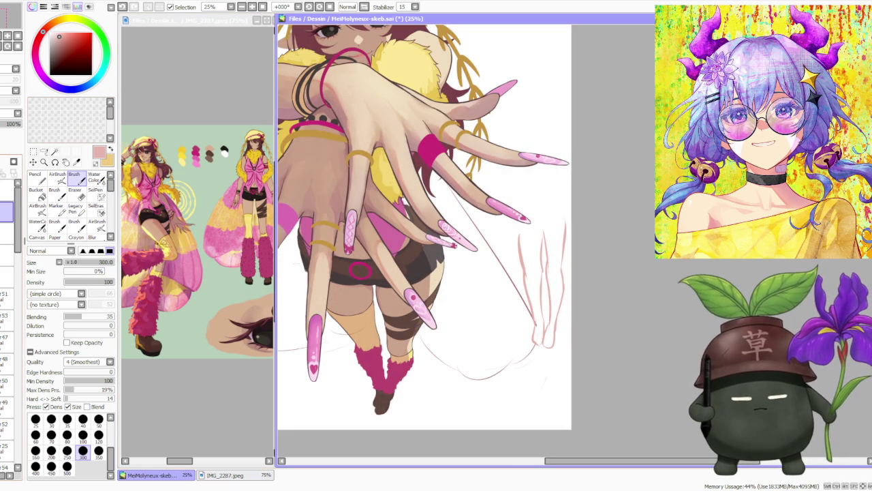
left_click(32, 151)
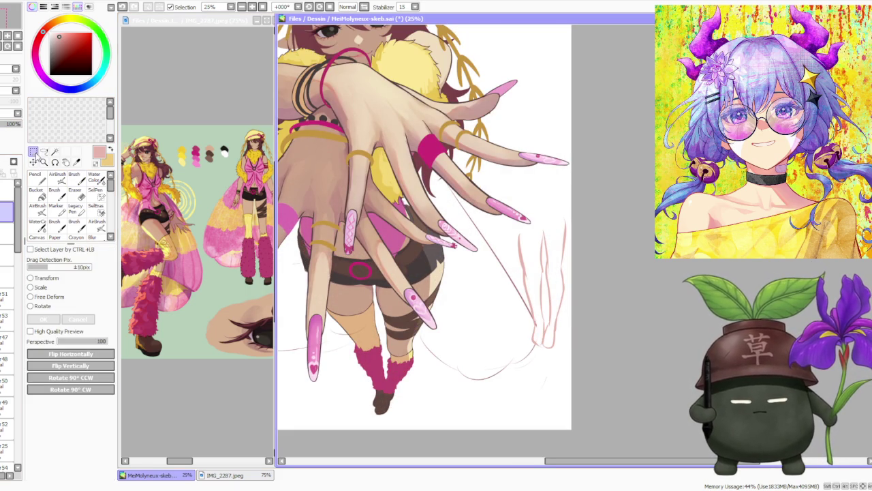
left_click(52, 297)
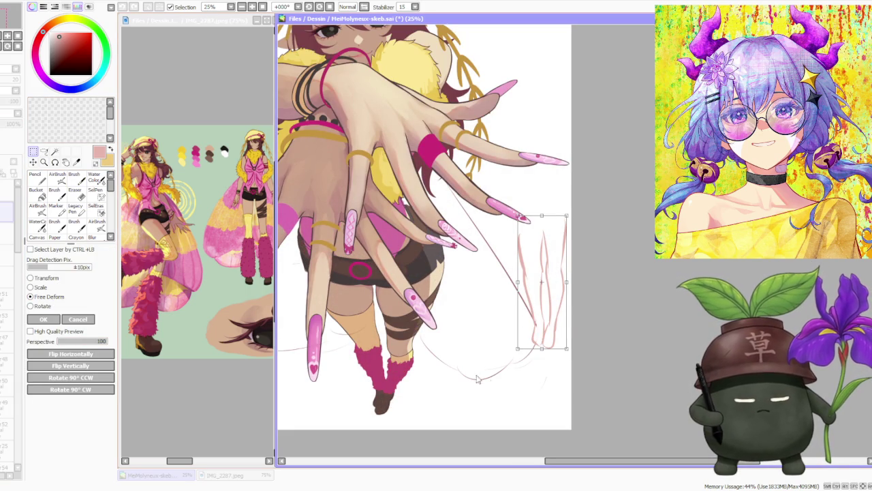
left_click_drag(518, 349, 531, 307)
left_click_drag(566, 348, 547, 310)
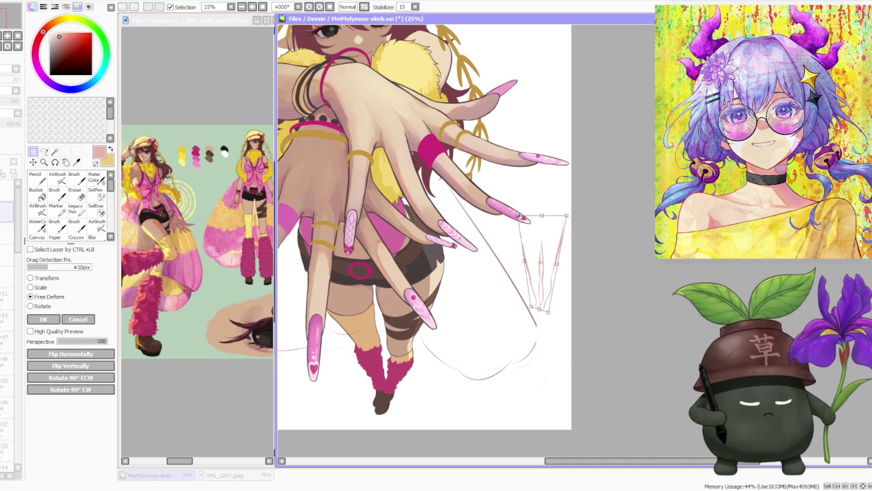
left_click_drag(519, 216, 505, 213)
left_click_drag(567, 215, 569, 213)
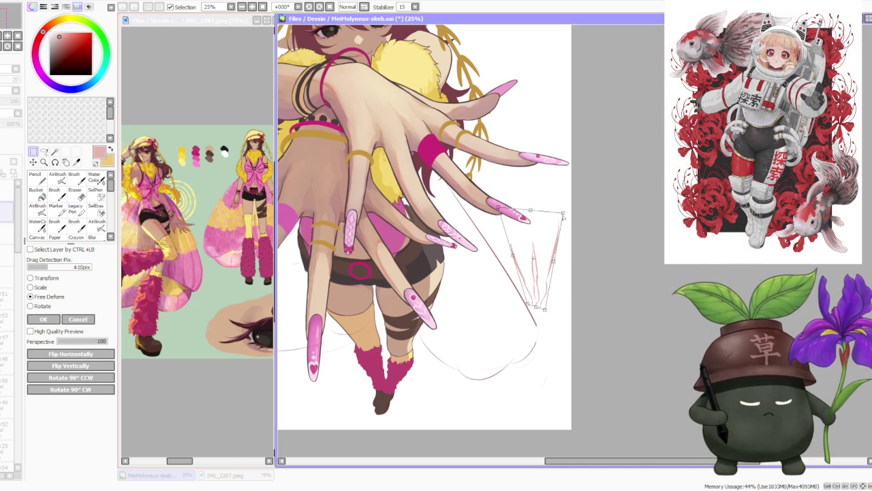
scroll(554, 257, "down", 1)
scroll(554, 257, "up", 2)
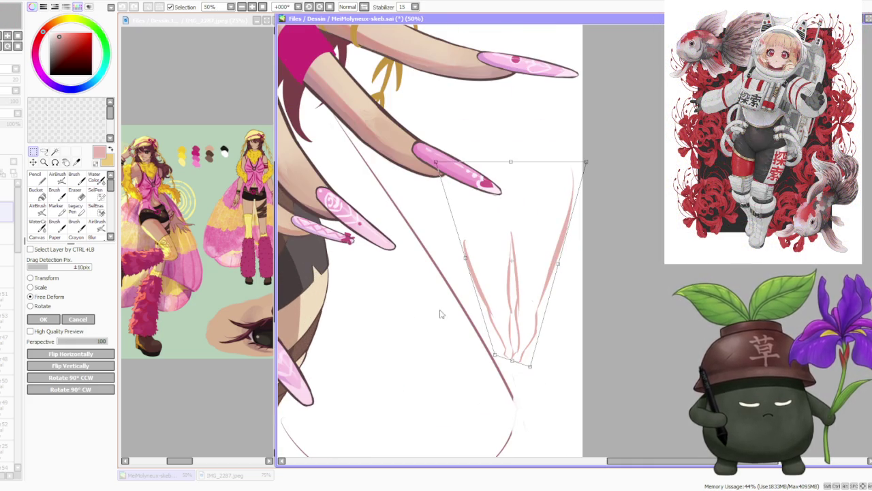
scroll(554, 257, "down", 1)
left_click(43, 319)
Delete the faint sketch strokes beside the legs.
scroll(458, 313, "down", 1)
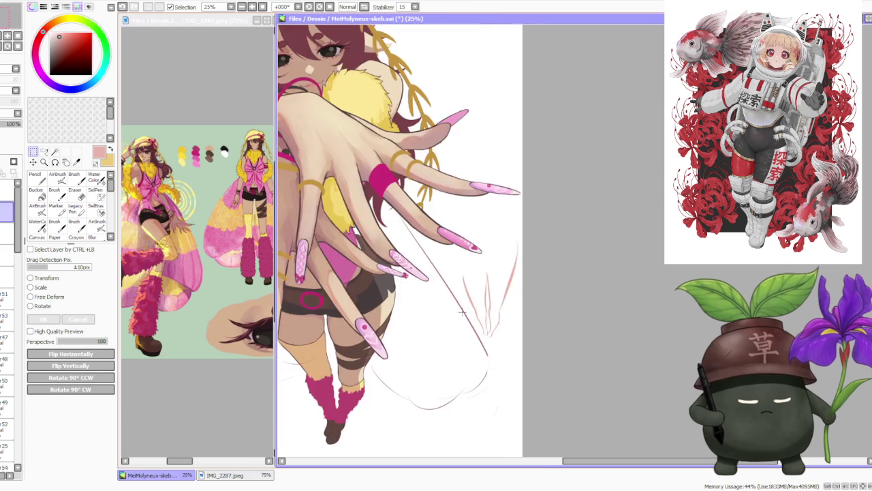
scroll(468, 310, "down", 1)
scroll(496, 282, "down", 1)
scroll(496, 282, "up", 2)
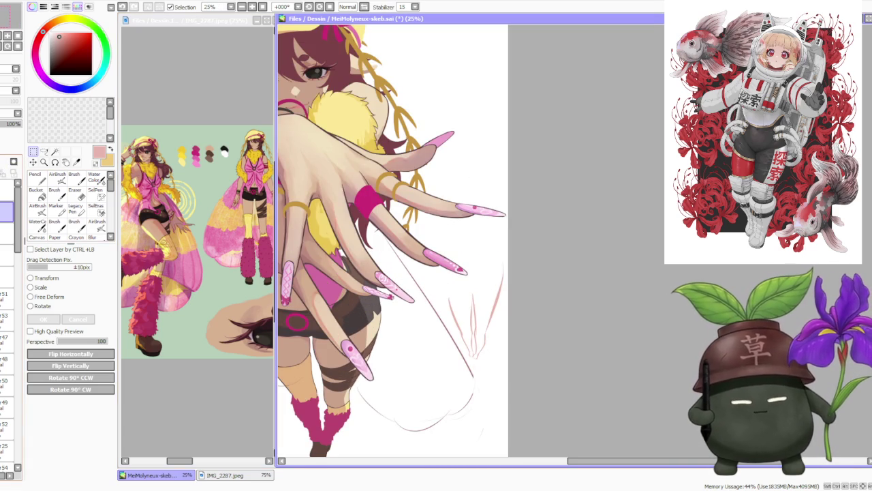
key("Delete")
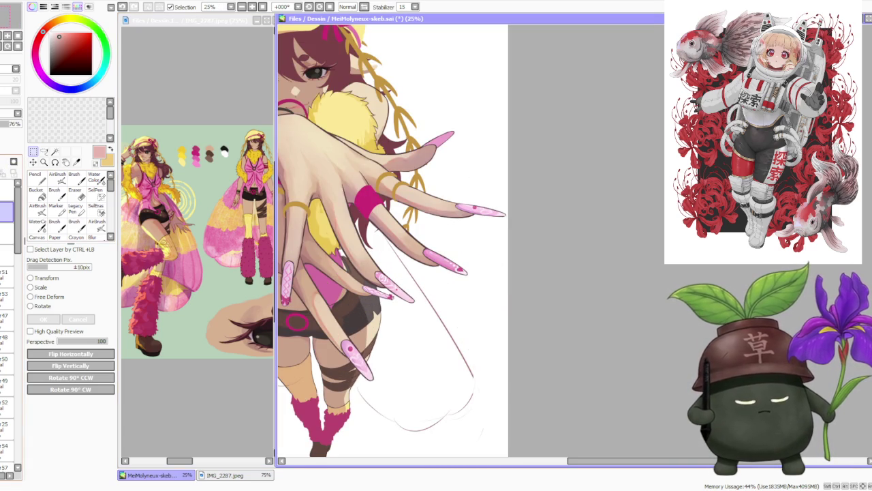
scroll(524, 200, "down", 2)
Zoom the canvas out to 16.66% to view the whole girl illustration with wing outlines.
scroll(399, 155, "up", 1)
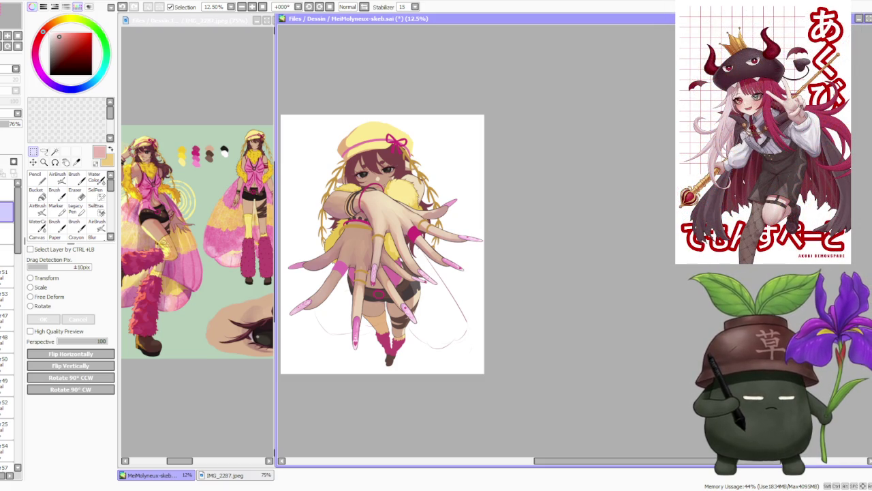
scroll(477, 198, "down", 1)
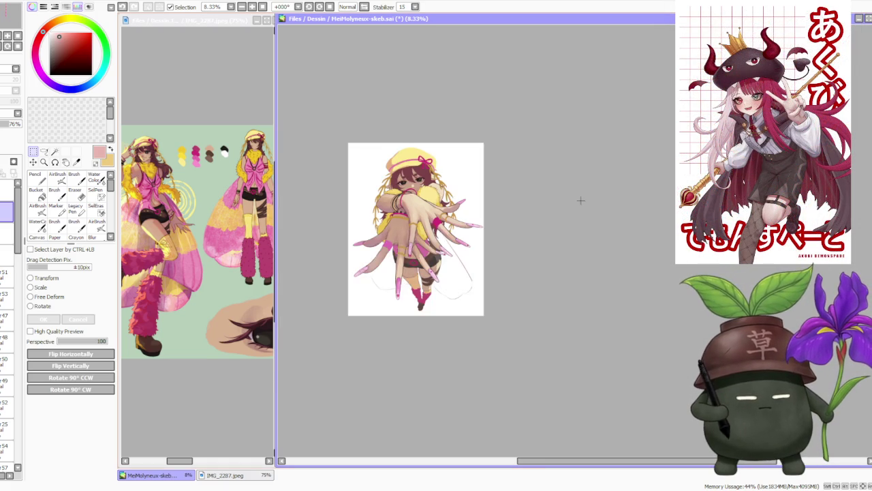
scroll(310, 195, "up", 1)
scroll(309, 194, "up", 1)
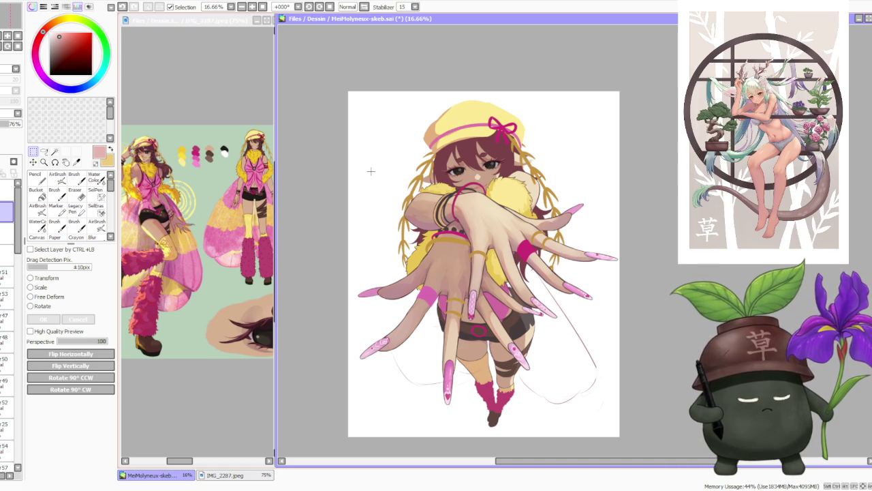
left_click(371, 171)
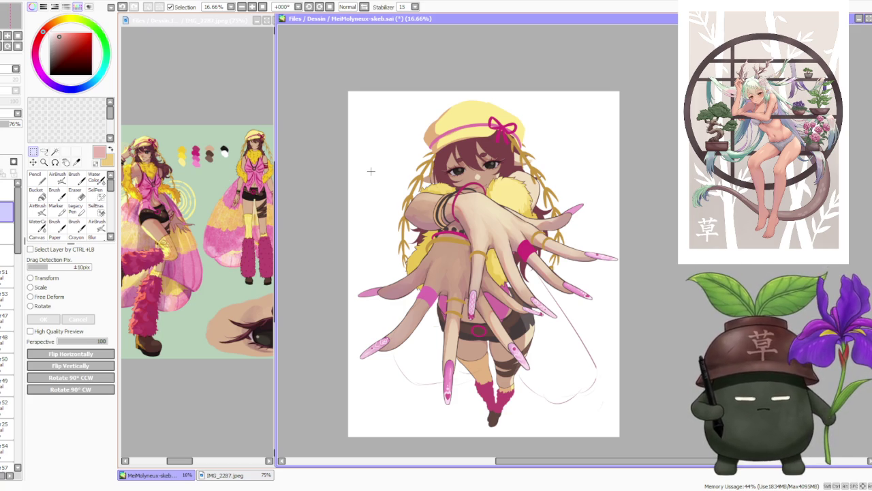
scroll(499, 79, "down", 1)
scroll(539, 125, "up", 1)
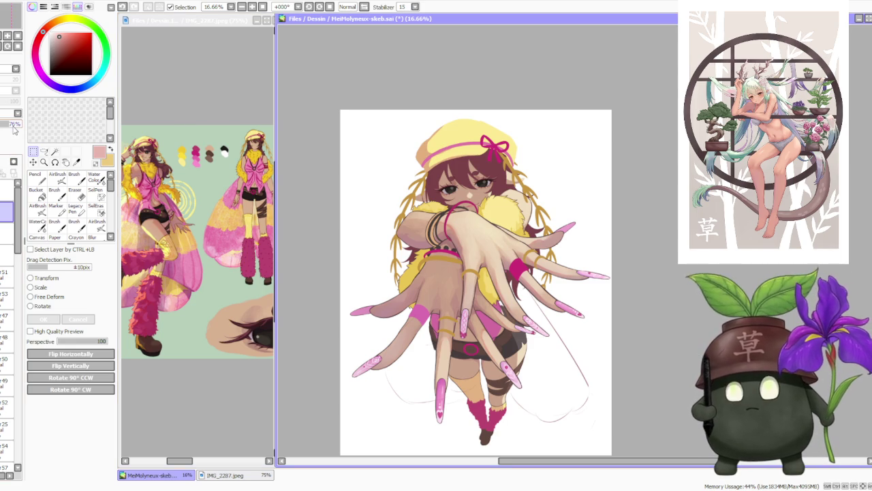
left_click(189, 166)
Zoom and pan around the IMG_2287.jpeg character reference sheet.
scroll(225, 150, "down", 1)
scroll(245, 143, "down", 1)
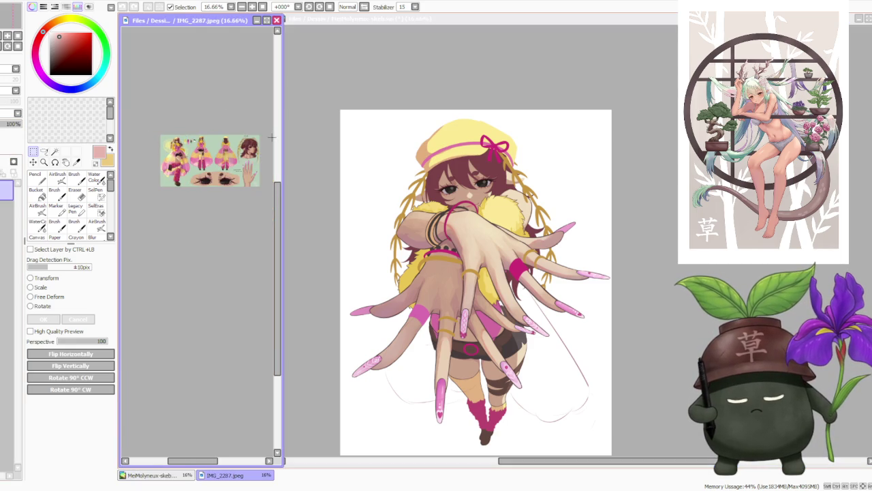
scroll(262, 136, "down", 2)
scroll(252, 143, "up", 3)
scroll(230, 157, "up", 1)
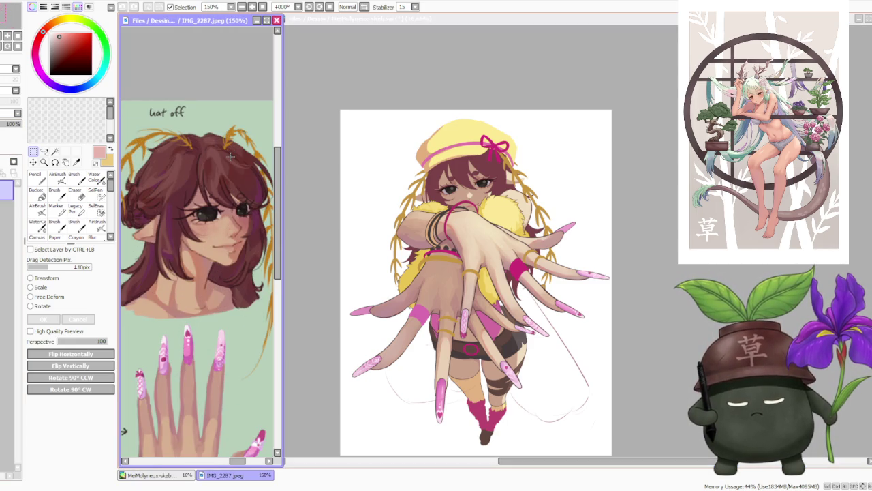
scroll(231, 157, "down", 3)
scroll(211, 164, "down", 2)
scroll(195, 171, "up", 2)
scroll(189, 173, "down", 2)
scroll(190, 172, "up", 1)
scroll(181, 168, "up", 3)
scroll(156, 164, "up", 2)
scroll(155, 158, "up", 2)
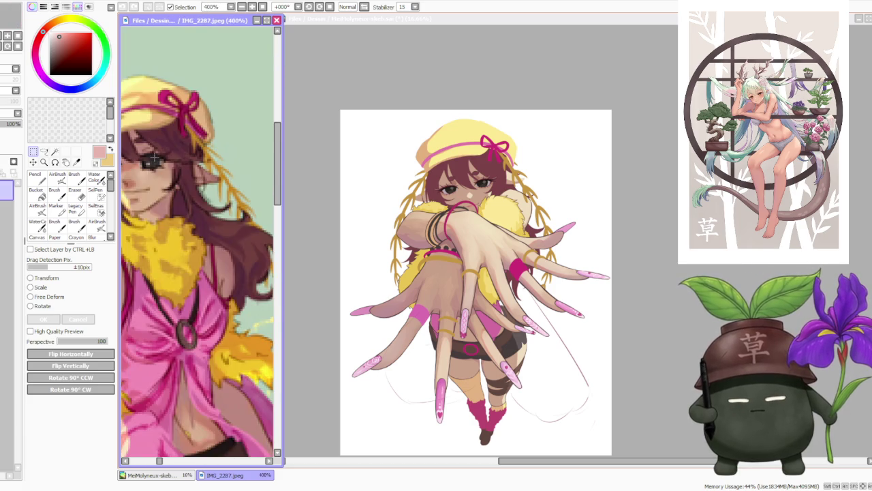
scroll(155, 157, "down", 4)
scroll(154, 157, "down", 4)
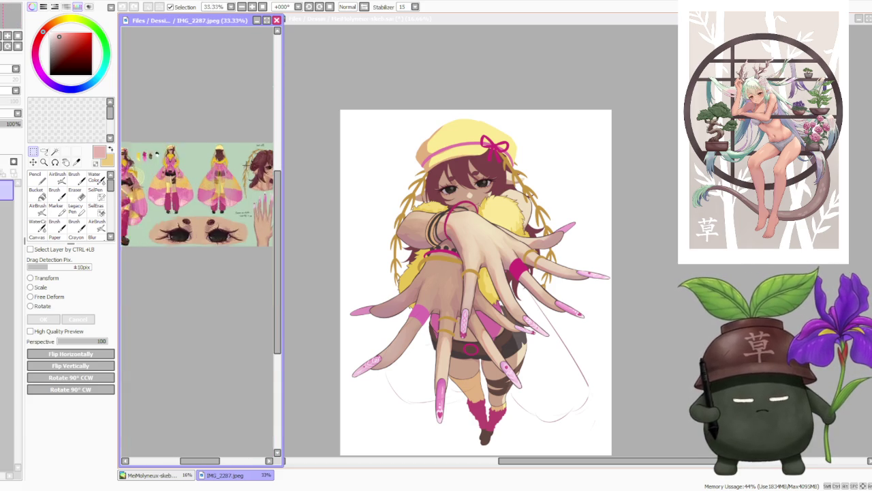
scroll(177, 204, "up", 3)
scroll(177, 204, "up", 2)
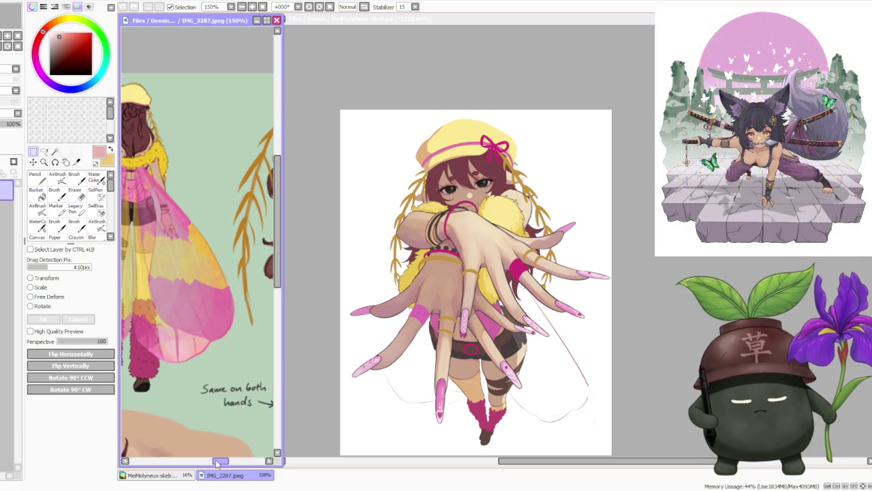
left_click_drag(215, 464, 237, 463)
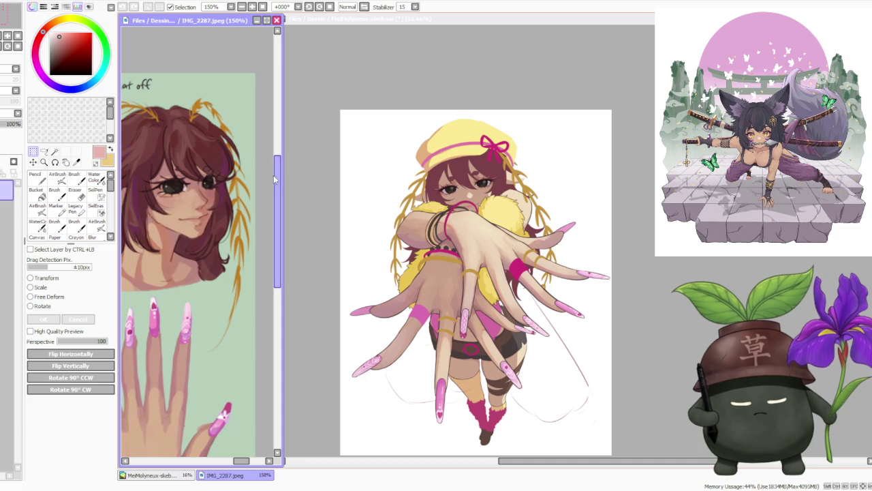
scroll(278, 182, "up", 2)
Mark the reference's eye and hair area and zoom in to study face, hands and nails.
left_click_drag(170, 138, 215, 216)
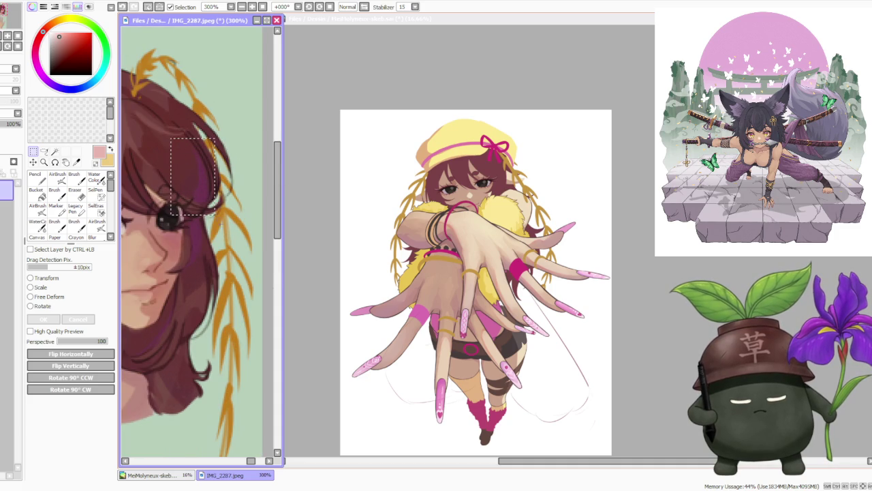
scroll(224, 225, "down", 2)
scroll(228, 231, "down", 1)
scroll(233, 235, "down", 1)
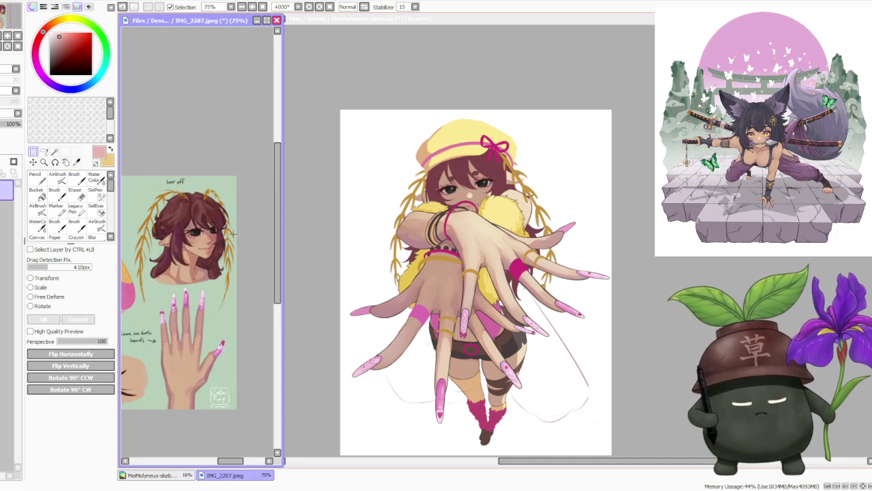
scroll(232, 234, "down", 1)
scroll(196, 220, "down", 1)
scroll(177, 218, "up", 3)
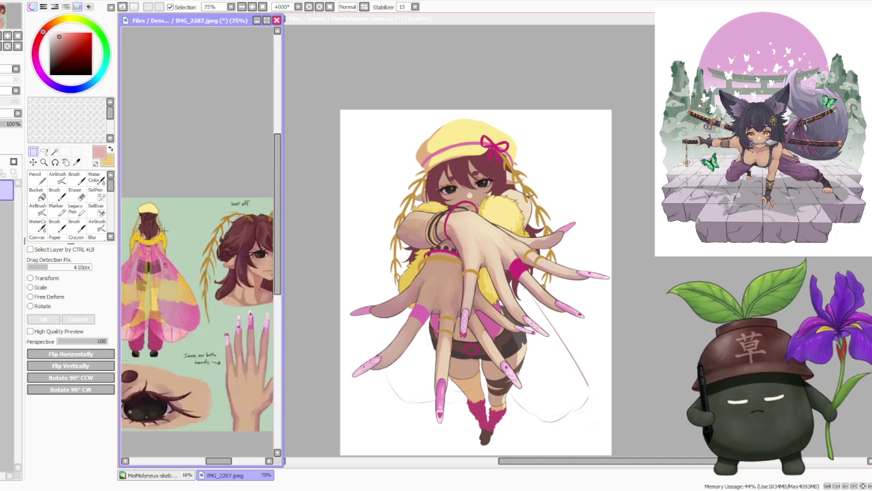
scroll(150, 215, "up", 1)
scroll(134, 209, "up", 1)
scroll(136, 211, "down", 3)
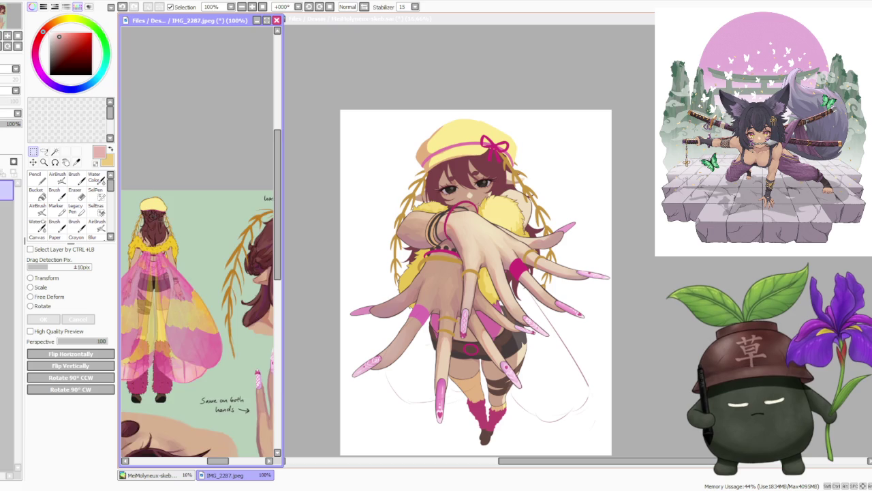
scroll(153, 217, "down", 2)
scroll(170, 232, "down", 1)
scroll(172, 243, "up", 2)
scroll(197, 205, "up", 3)
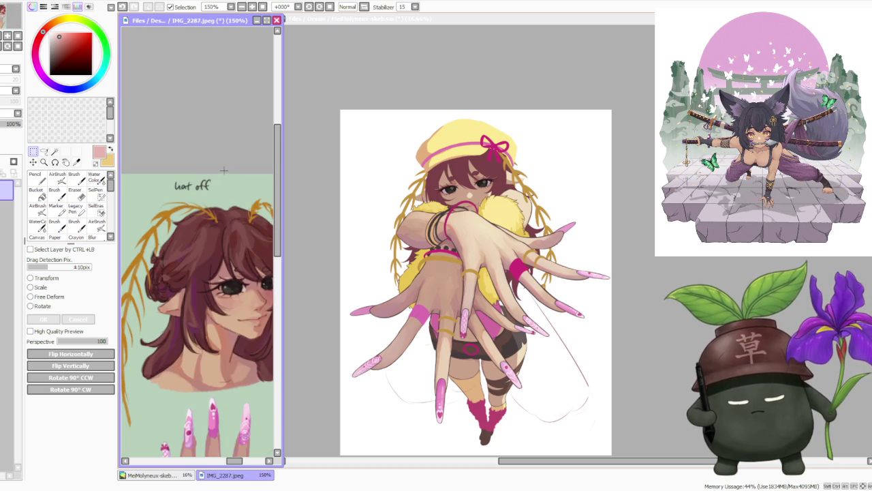
scroll(213, 174, "down", 1)
scroll(204, 181, "down", 1)
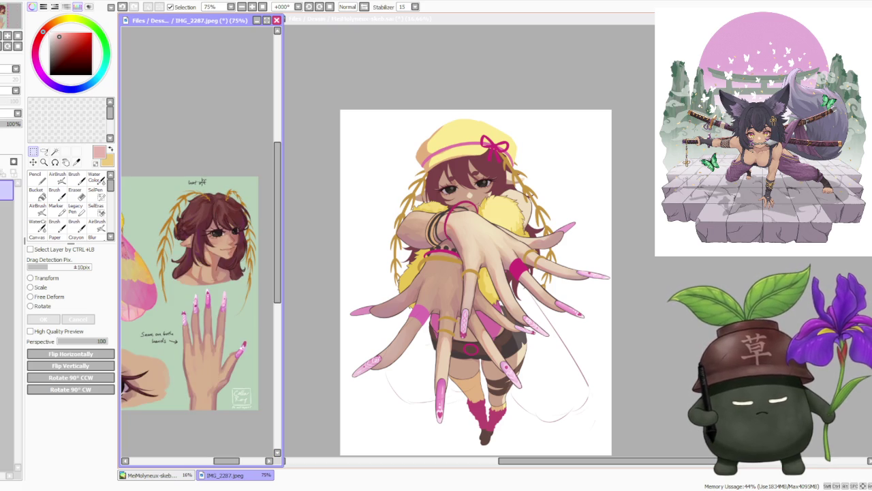
scroll(208, 182, "down", 1)
scroll(205, 184, "down", 1)
scroll(177, 205, "down", 1)
scroll(146, 179, "up", 1)
scroll(147, 179, "up", 1)
scroll(155, 190, "down", 2)
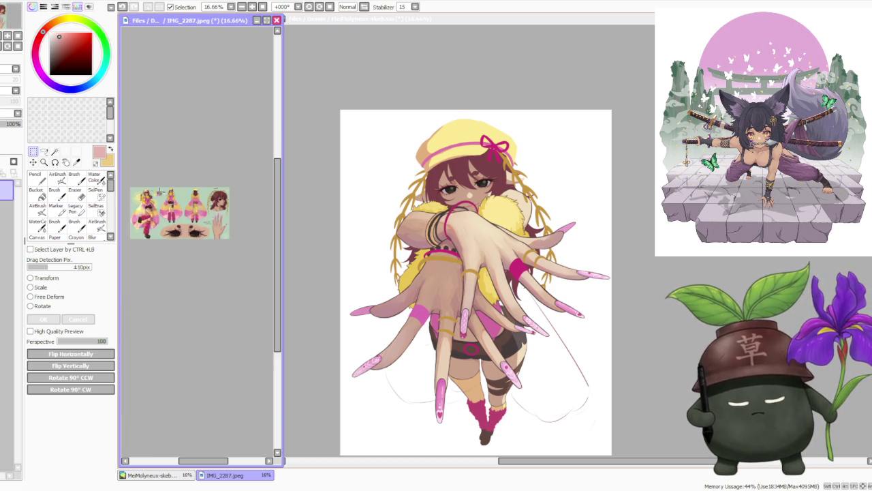
scroll(167, 190, "up", 3)
scroll(179, 190, "up", 1)
scroll(179, 190, "up", 1)
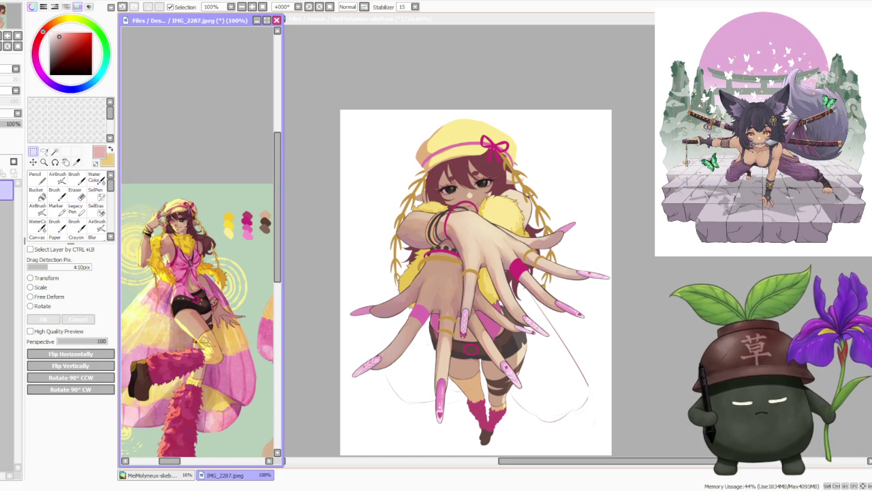
scroll(188, 209, "up", 1)
scroll(182, 208, "up", 1)
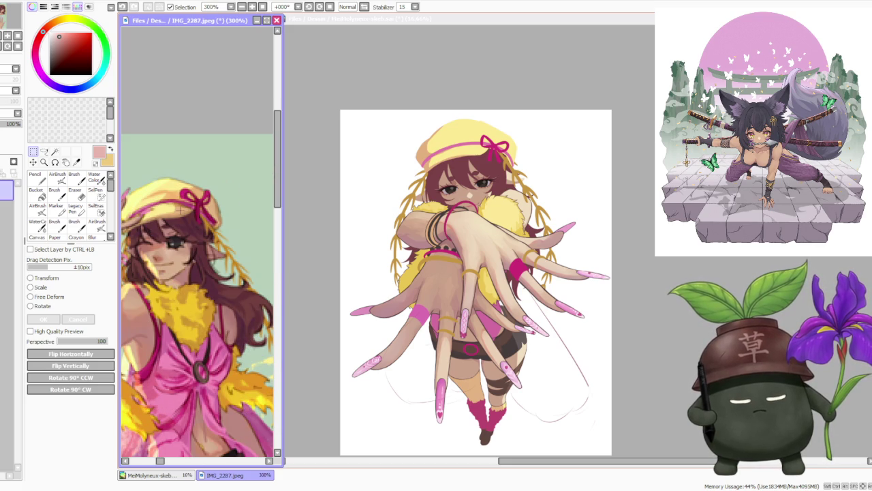
scroll(180, 210, "down", 2)
scroll(191, 211, "down", 1)
scroll(211, 213, "down", 1)
scroll(230, 215, "down", 1)
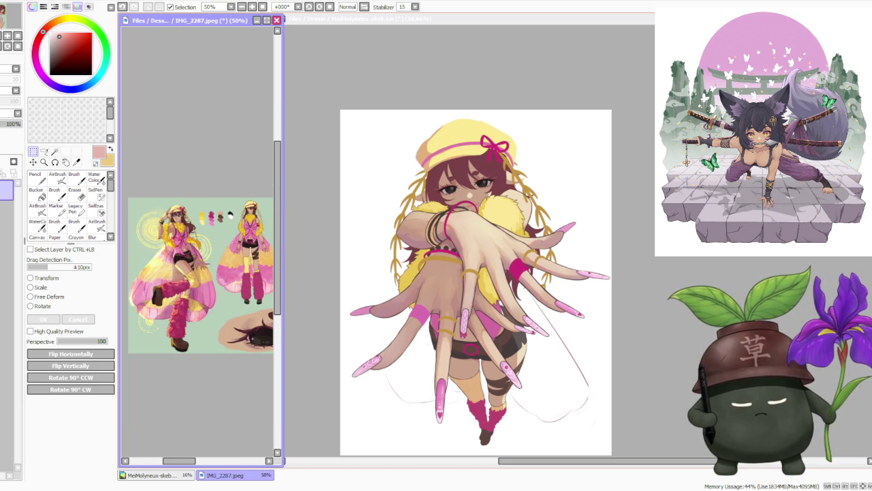
left_click_drag(185, 461, 206, 461)
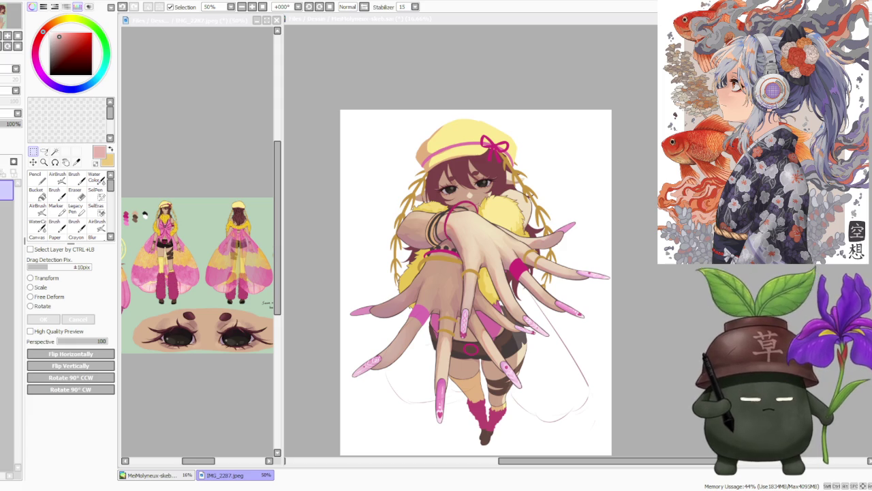
Return to MeiMolyneux-skeb.sai, hide and reshow the hair layer, then select another layer.
left_click(293, 272)
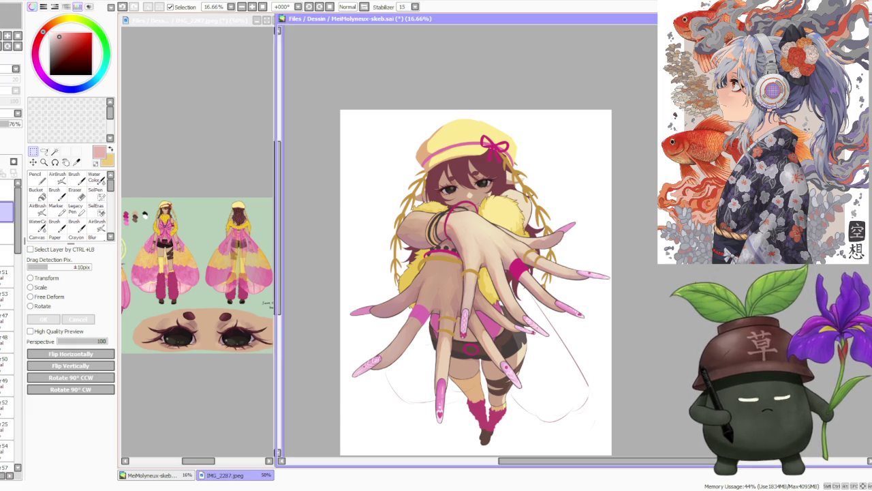
left_click_drag(21, 235, 22, 452)
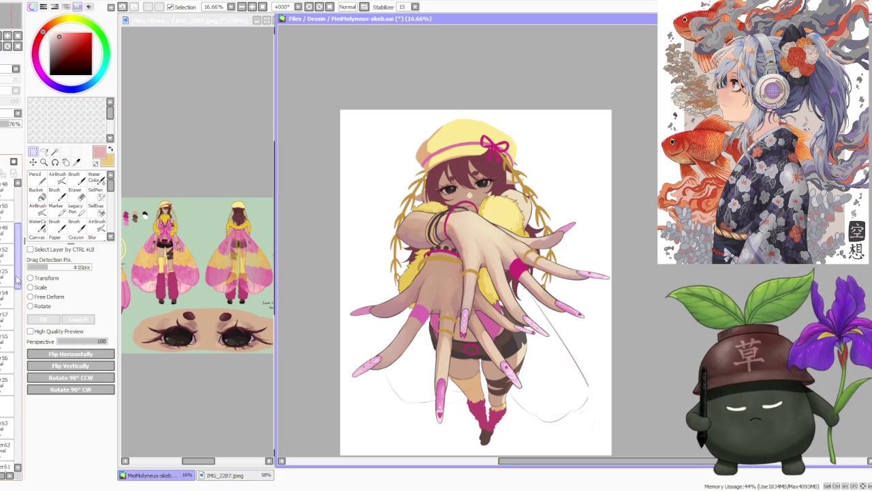
scroll(10, 307, "up", 3)
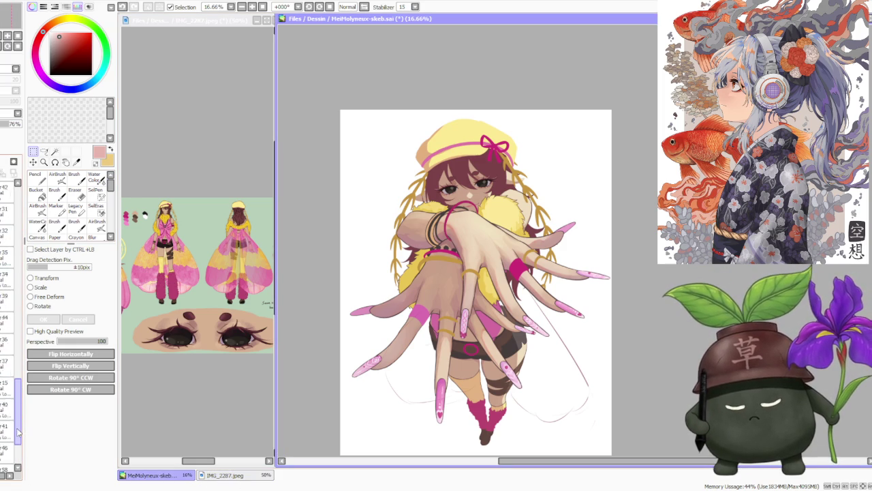
left_click(6, 349)
left_click(7, 349)
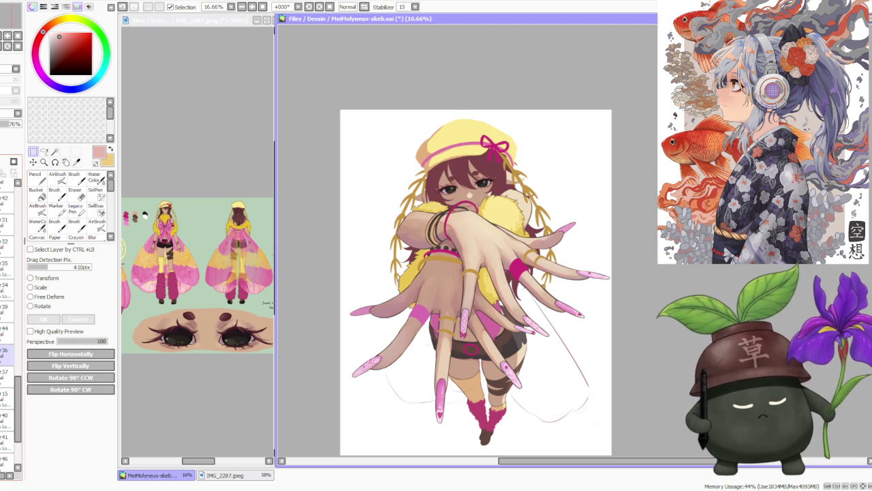
left_click(12, 353)
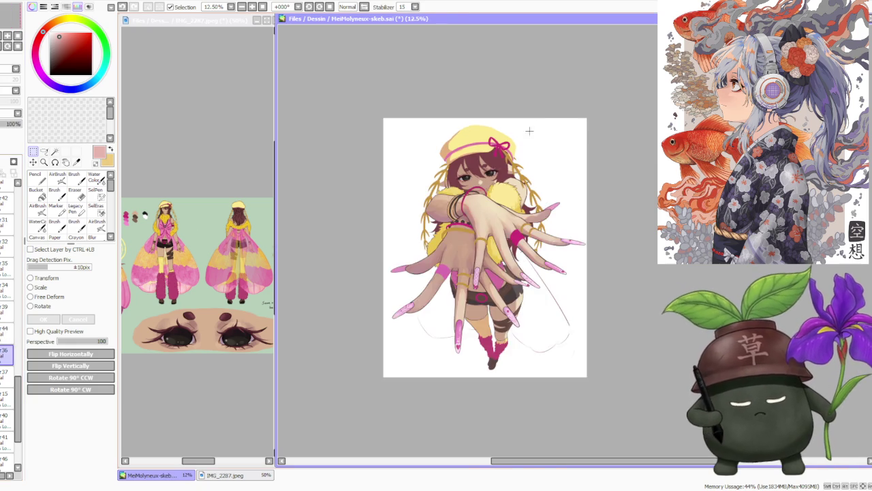
Sample the hair's dark maroon, darken it slightly, and undo a stray Brush test stroke.
scroll(483, 152, "up", 1)
scroll(334, 249, "up", 2)
left_click(334, 249, "alt")
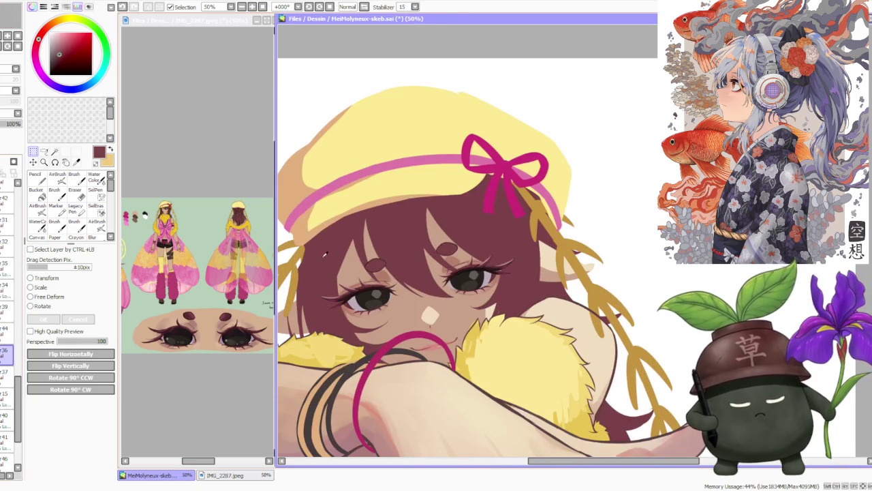
key("b")
left_click_drag(60, 54, 58, 59)
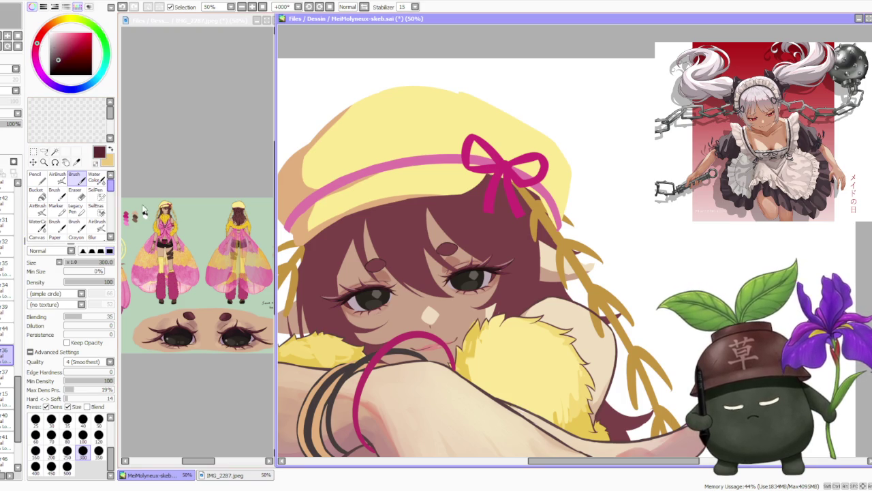
left_click_drag(326, 280, 323, 261)
key("ctrl+z")
Set the brush size to 120 and blending to 0.
left_click(99, 435)
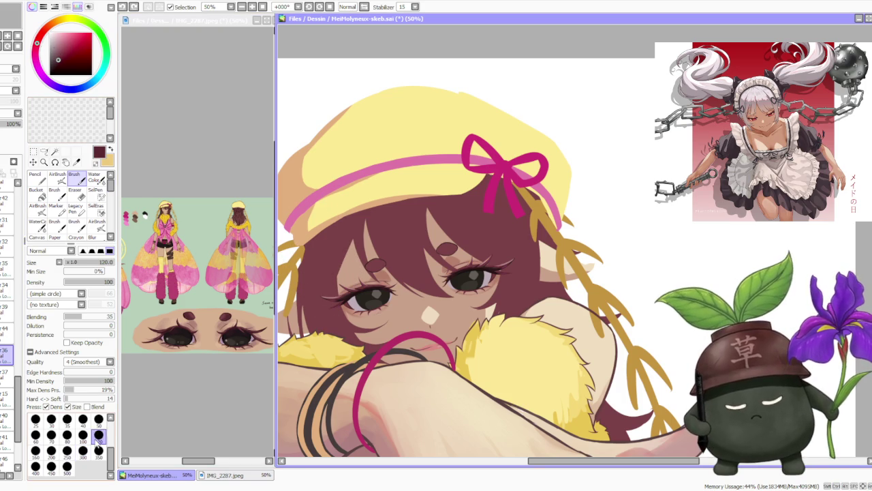
left_click(65, 317)
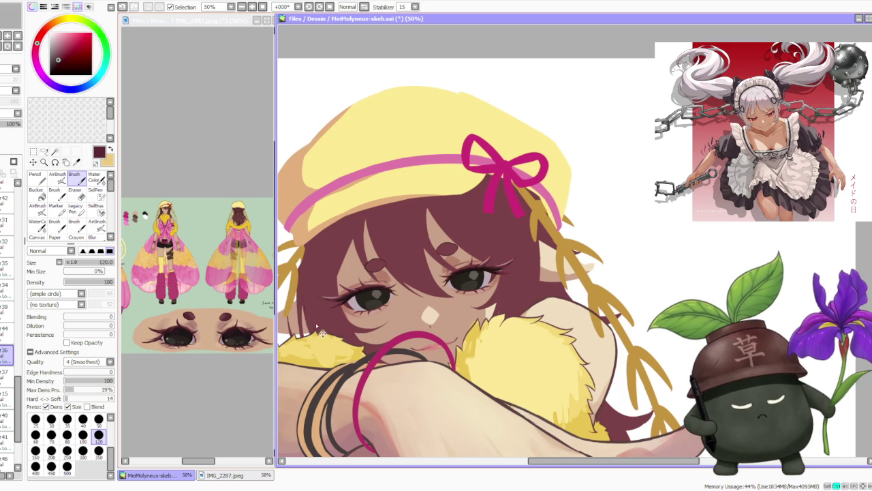
scroll(305, 305, "down", 3)
scroll(320, 307, "up", 3)
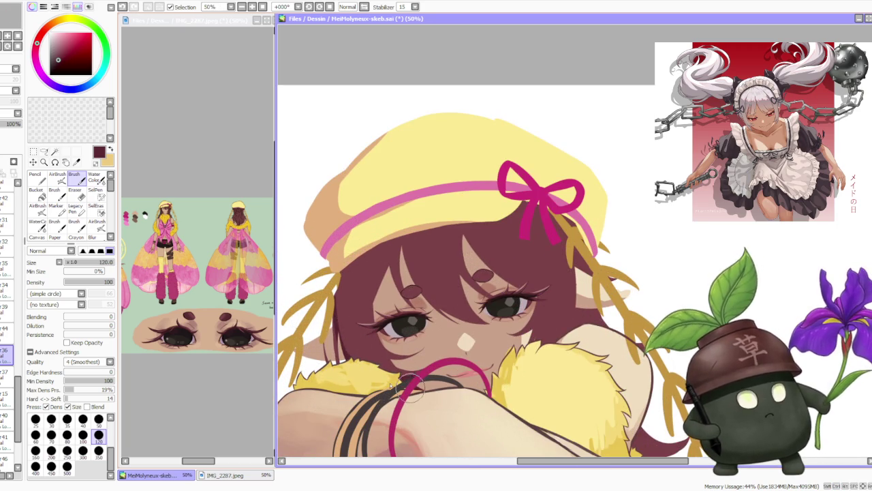
scroll(355, 276, "down", 2)
scroll(355, 276, "up", 2)
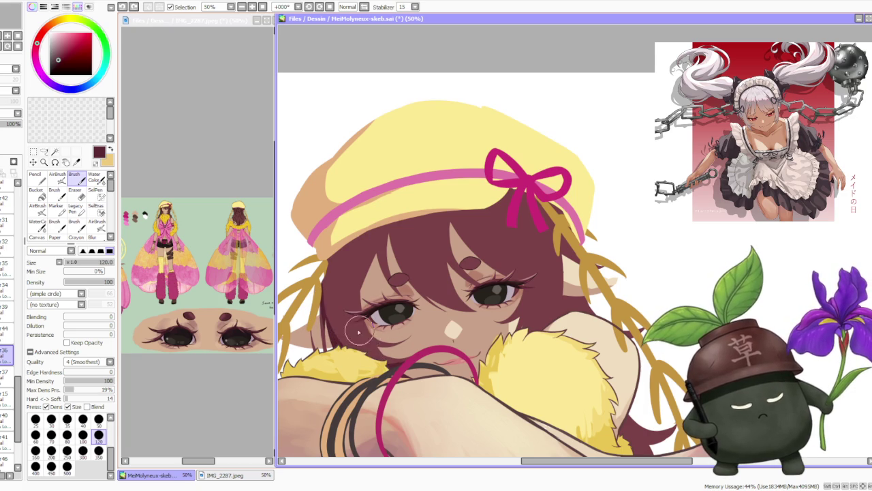
Paint dark maroon hair strands beneath the hat brim and above the eye.
left_click_drag(386, 346, 379, 353)
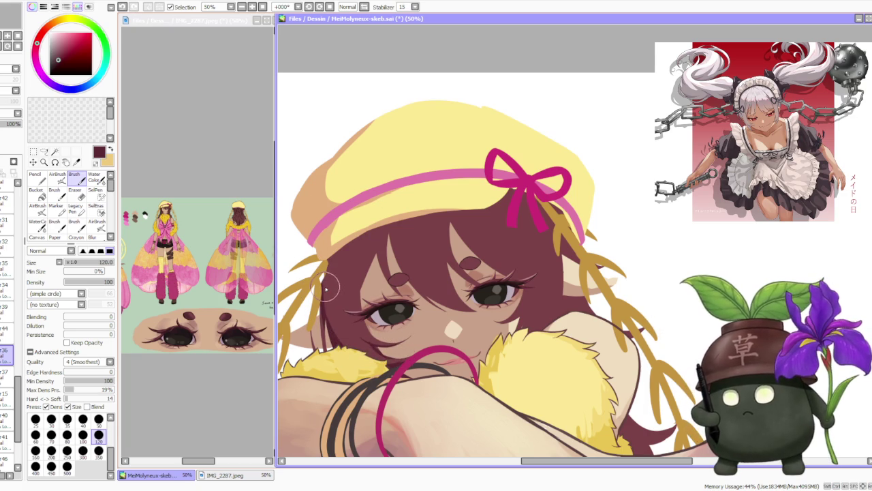
left_click_drag(381, 204, 400, 269)
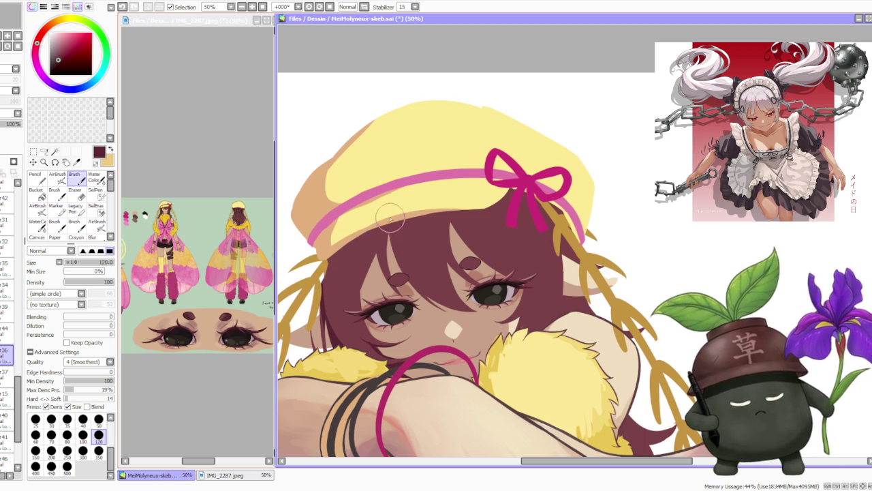
left_click_drag(376, 201, 391, 271)
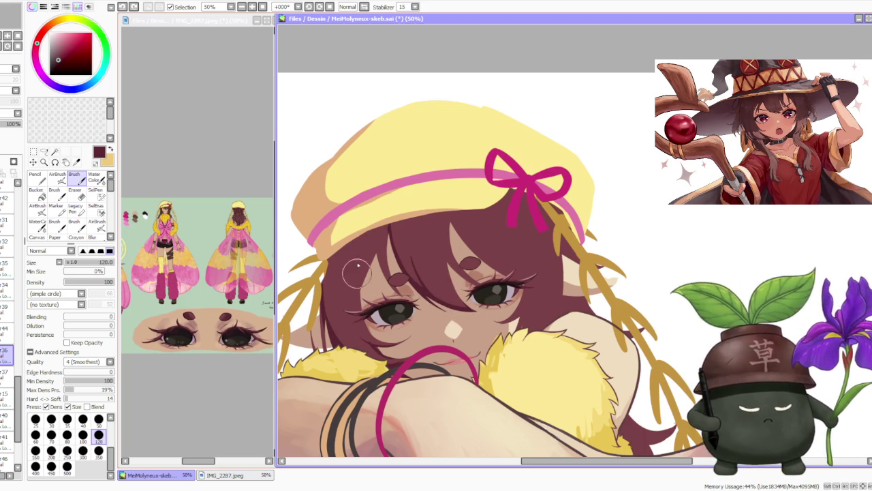
left_click_drag(362, 231, 366, 258)
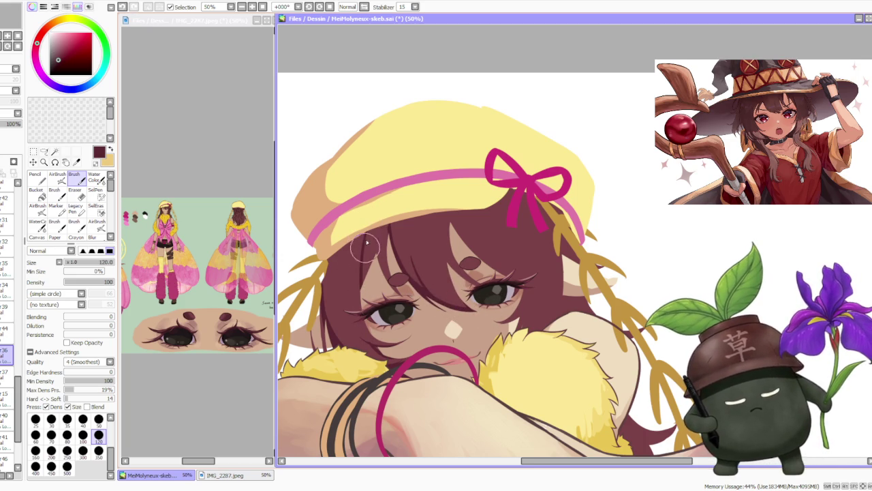
left_click_drag(371, 214, 389, 252)
key("ctrl+z")
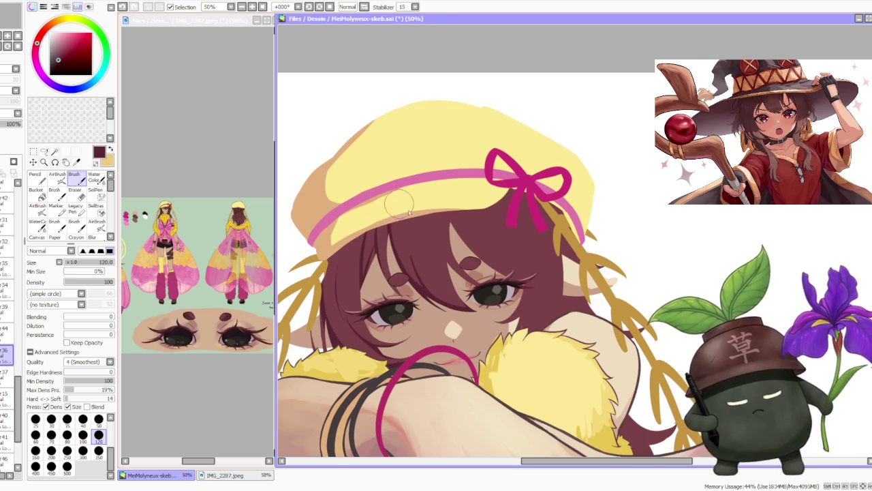
scroll(381, 272, "down", 2)
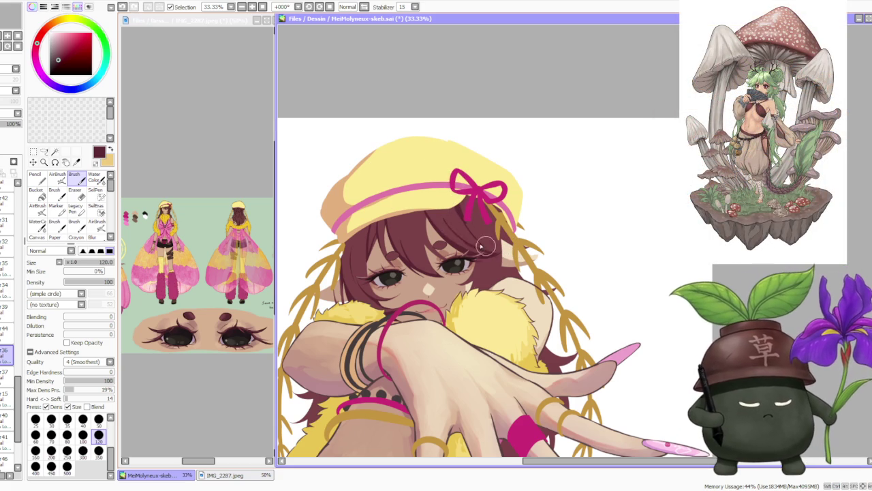
Eyedrop maroon tones from the hair, settling on a lighter maroon, and undo the stroke near the bow.
scroll(450, 218, "up", 1)
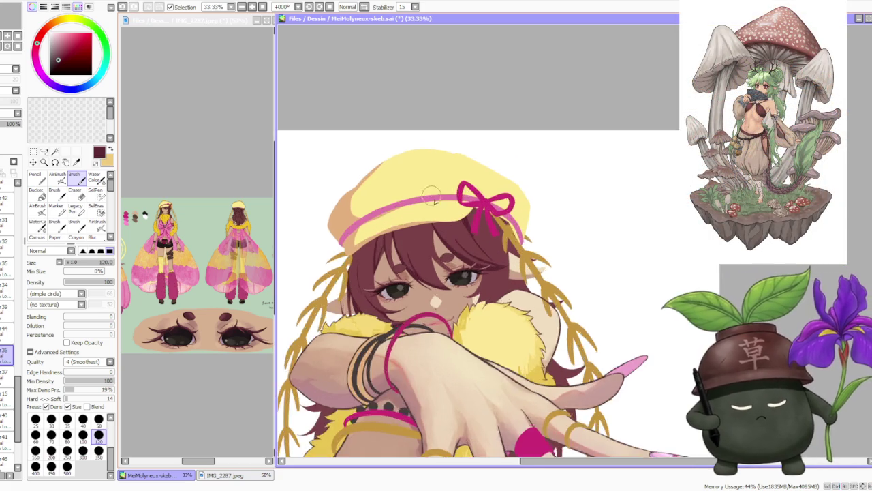
scroll(431, 197, "up", 1)
left_click(480, 254, "alt")
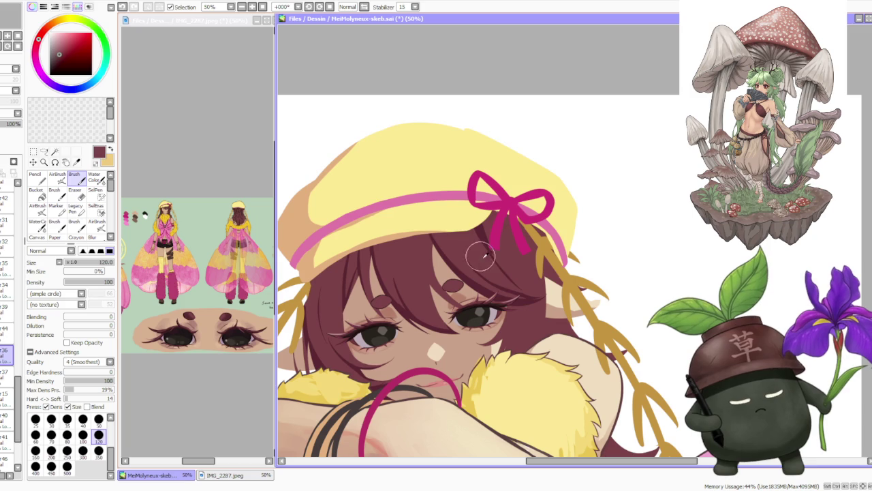
left_click(481, 227, "alt")
key("ctrl+z")
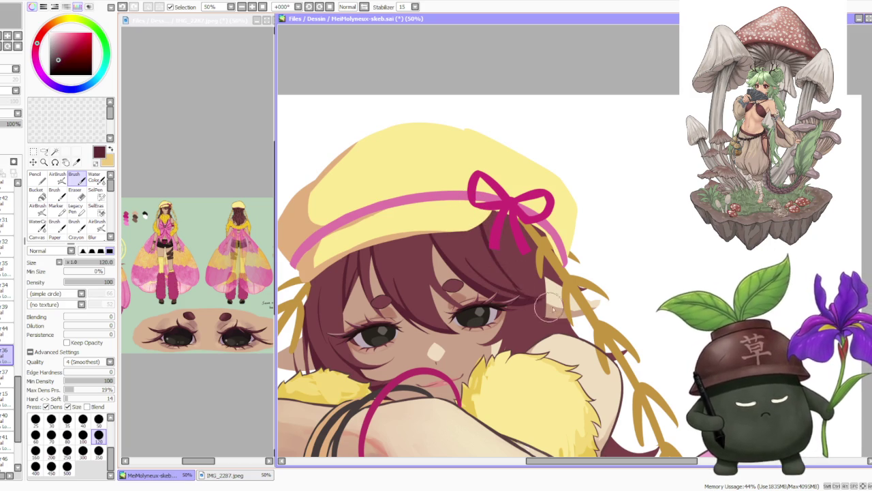
left_click(496, 273, "alt")
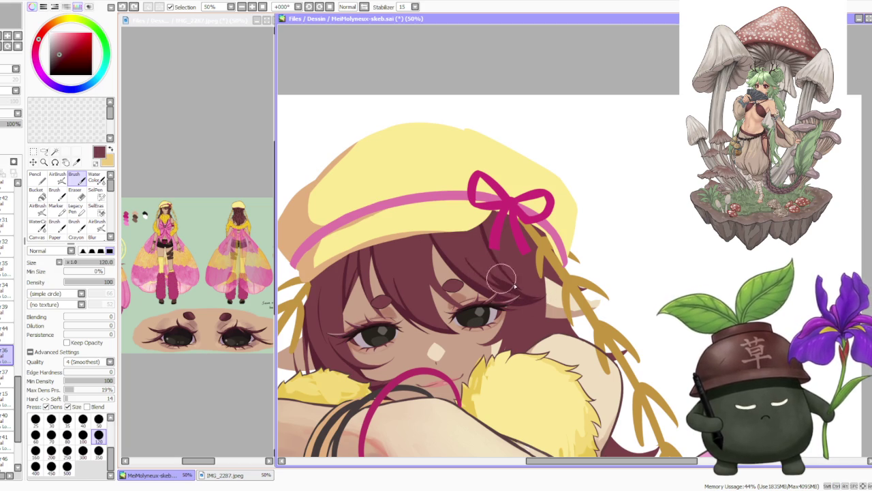
Zoom in and out on the canvas, then make the reference image the active view.
scroll(502, 269, "down", 1)
scroll(425, 272, "up", 1)
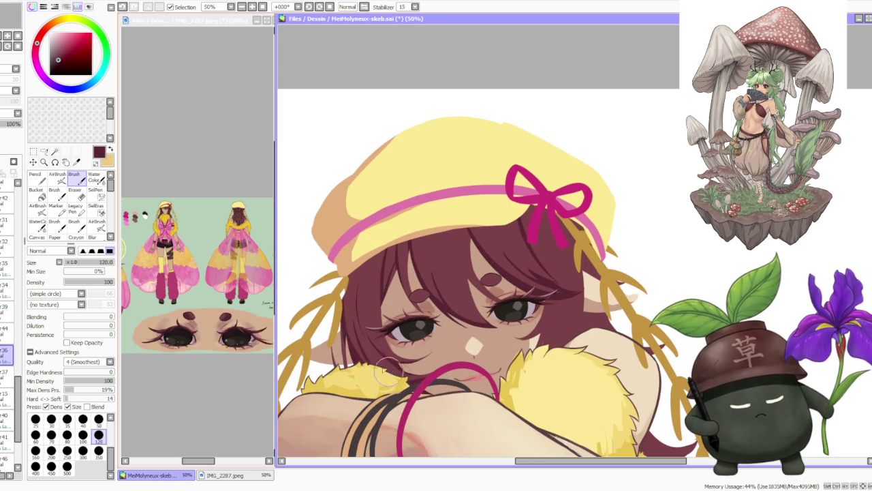
scroll(404, 228, "down", 3)
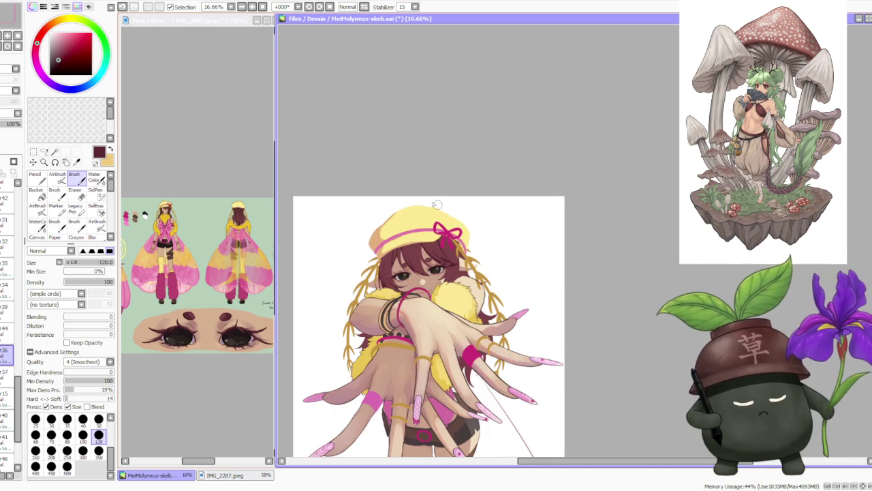
scroll(442, 207, "up", 2)
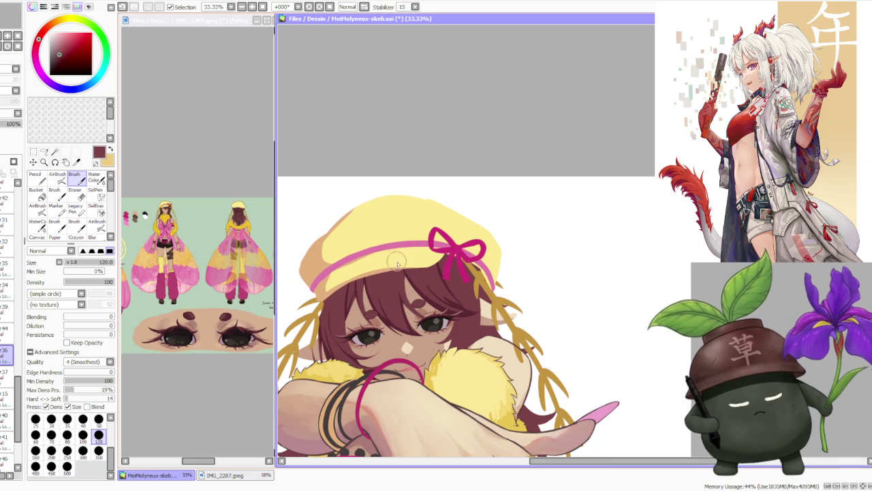
scroll(398, 263, "down", 1)
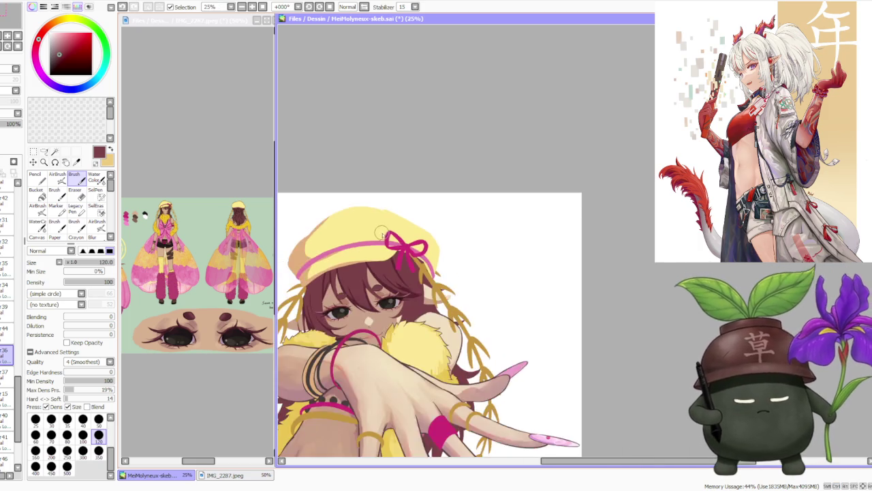
scroll(384, 234, "down", 1)
scroll(370, 240, "up", 1)
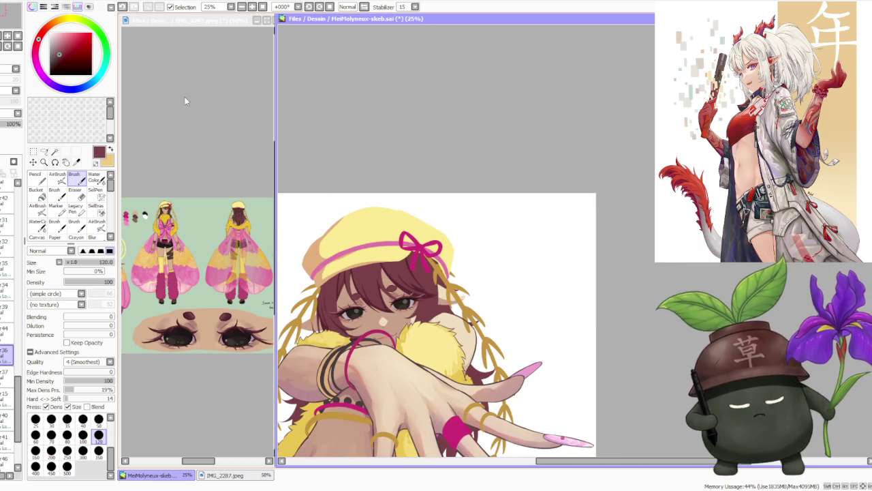
left_click(229, 245)
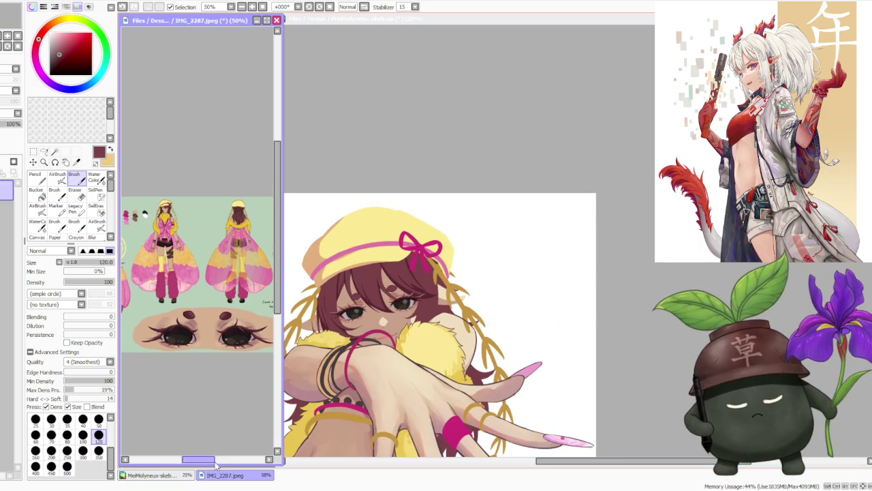
Zoom the reference's hat-off sketch to 150%, pick a lighter mauve, and set brush size 300.
left_click_drag(201, 464, 235, 461)
scroll(213, 220, "up", 1)
scroll(212, 220, "up", 2)
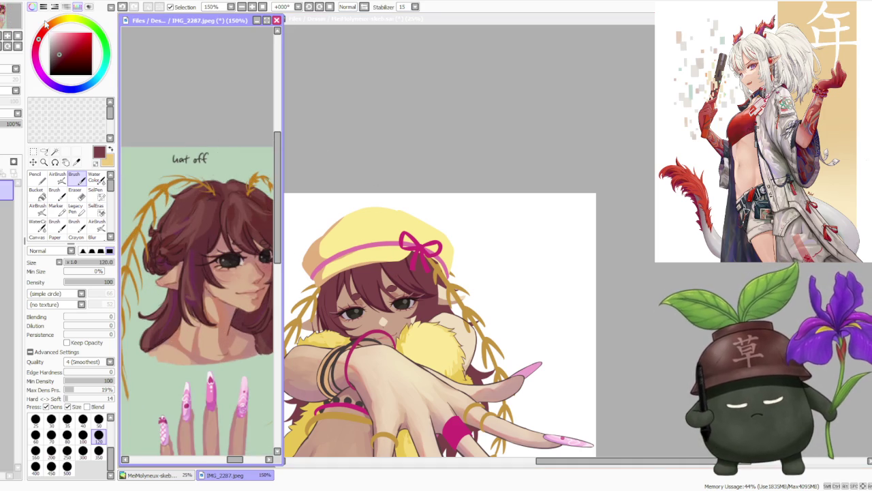
left_click(60, 45)
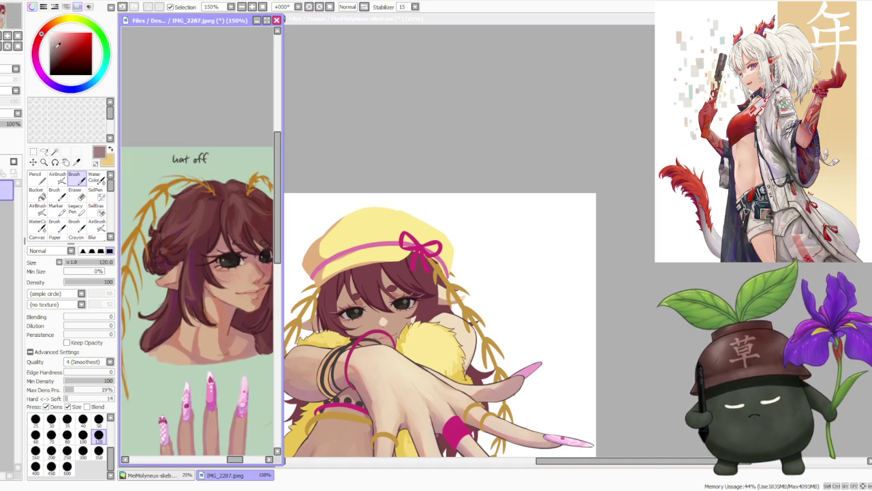
left_click(82, 451)
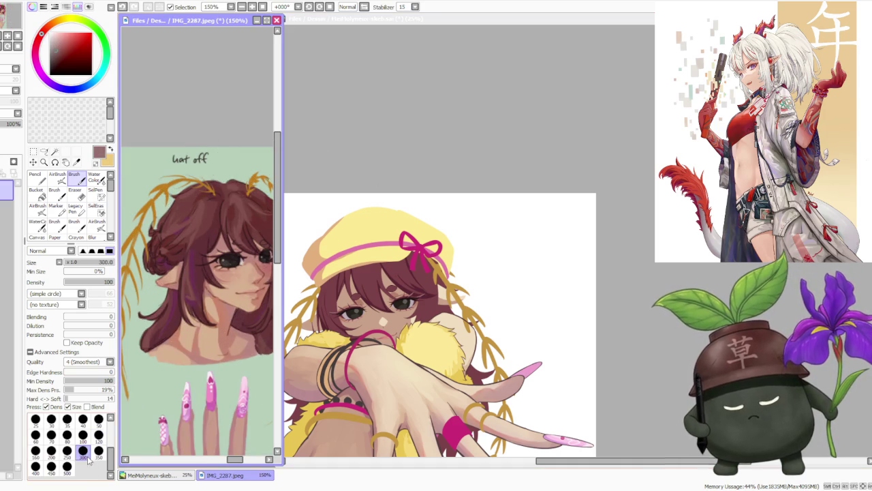
left_click(409, 279)
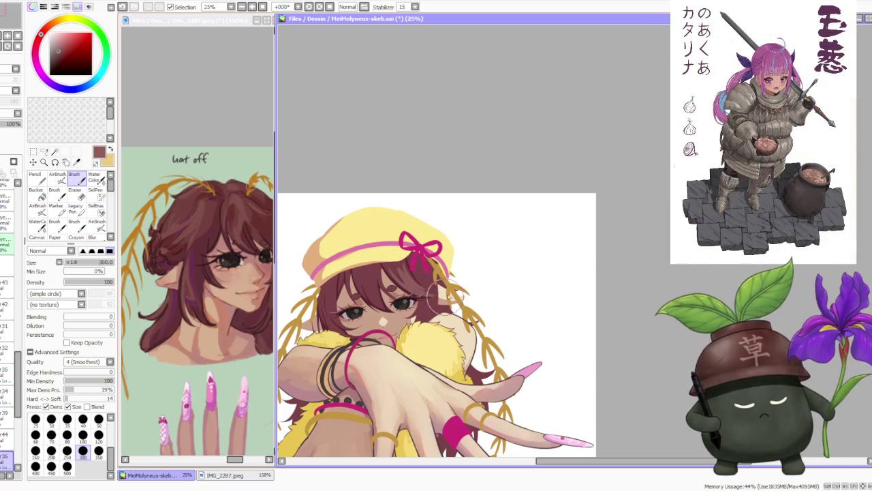
Eyedrop browns from the hair, then a darker purple-brown from the reference sketch's hair.
left_click(400, 275, "alt")
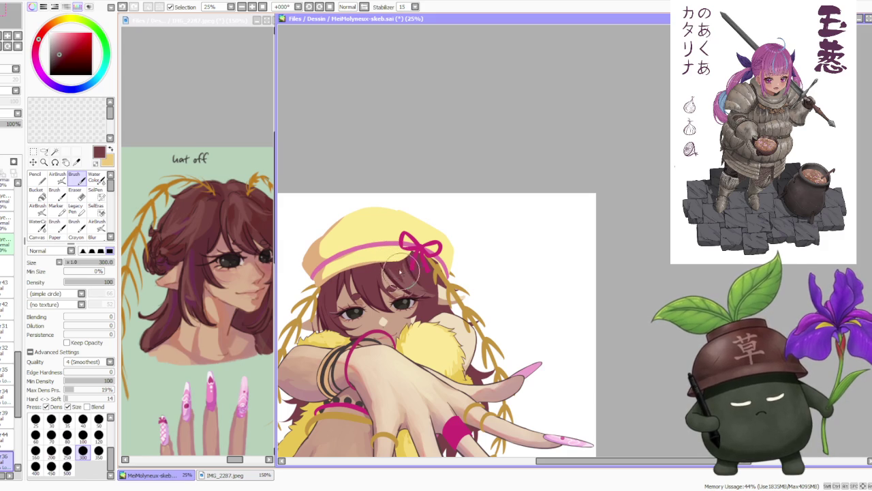
left_click(395, 278, "alt")
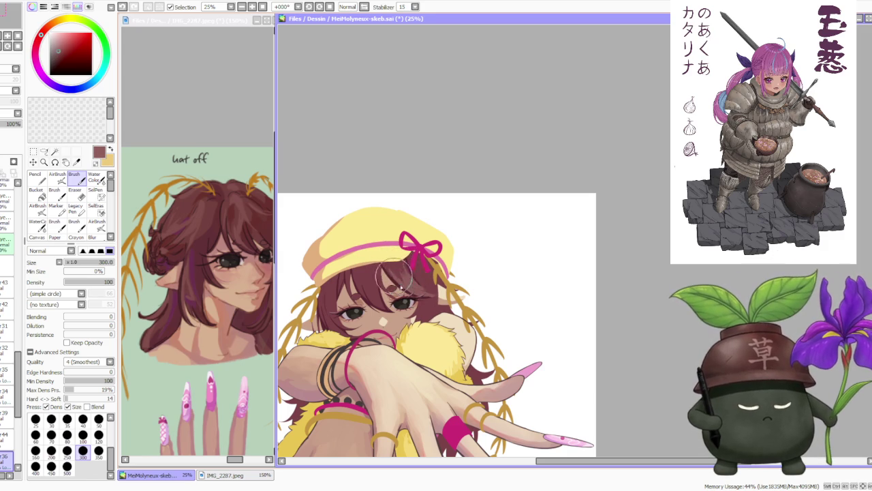
scroll(393, 278, "down", 2)
scroll(402, 273, "down", 1)
scroll(429, 269, "up", 3)
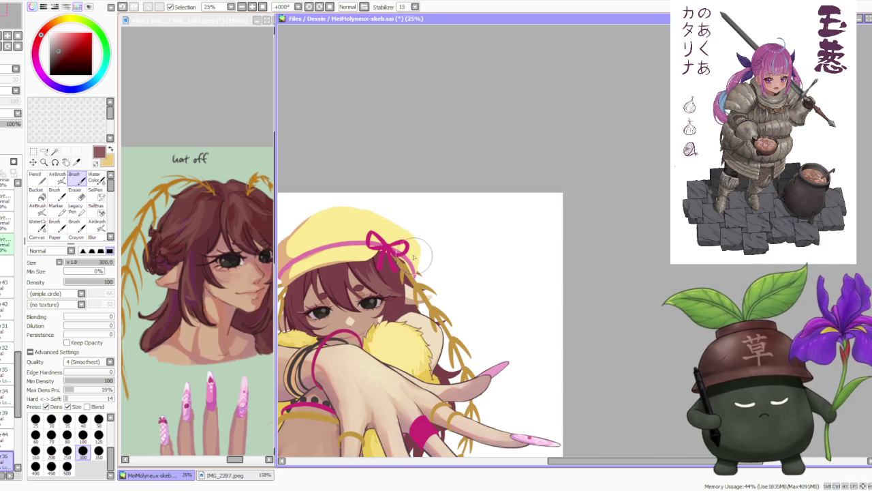
scroll(334, 269, "up", 1)
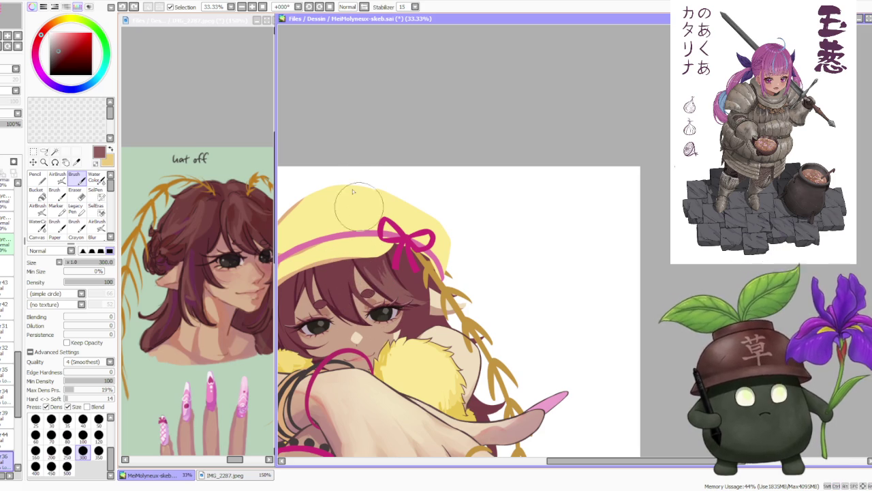
scroll(353, 191, "down", 1)
scroll(352, 192, "down", 1)
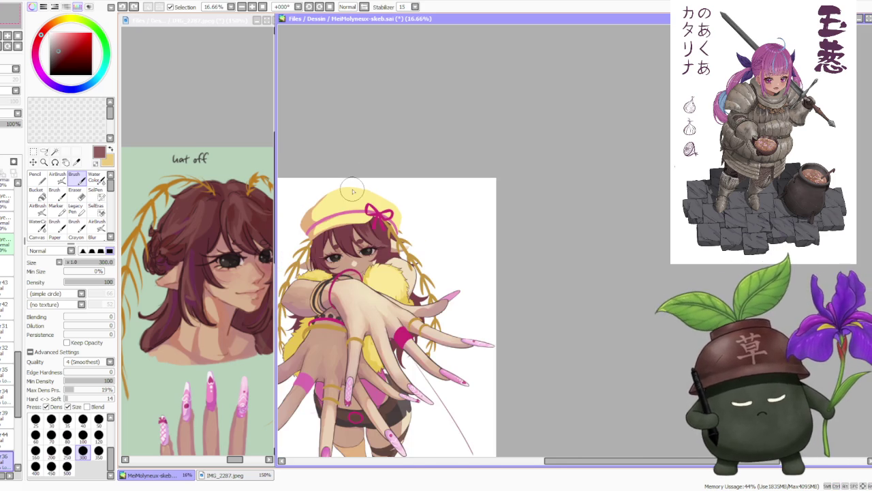
scroll(353, 192, "down", 1)
scroll(353, 208, "up", 3)
scroll(347, 207, "down", 2)
scroll(333, 210, "up", 2)
left_click(194, 259, "alt")
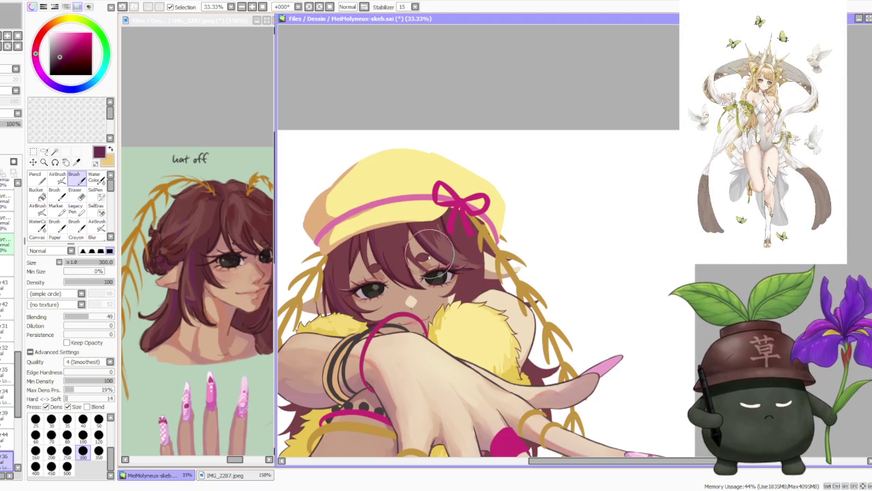
Pick a redder dark hair colour and compare the last hair stroke using undo and redo.
left_click(436, 248, "alt")
key("ctrl+z")
key("ctrl+y")
key("ctrl+z")
key("ctrl+y")
key("ctrl+z")
key("ctrl+y")
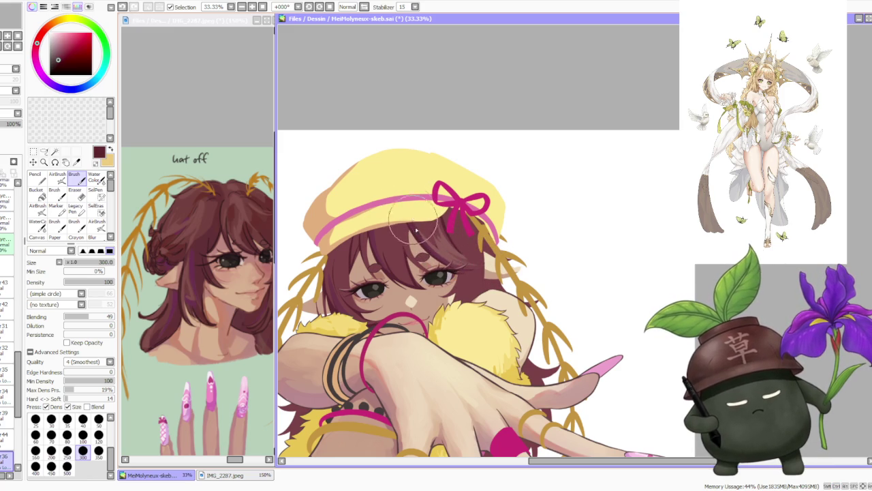
key("ctrl+y")
key("ctrl+z")
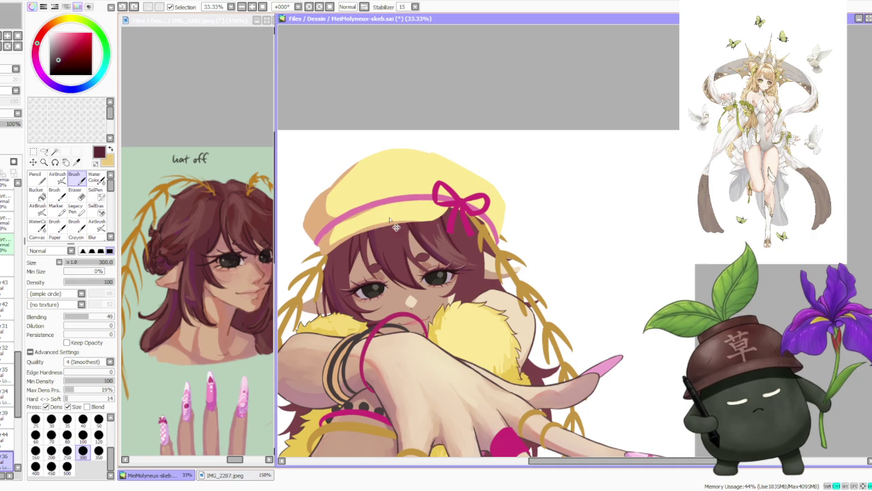
key("ctrl+y")
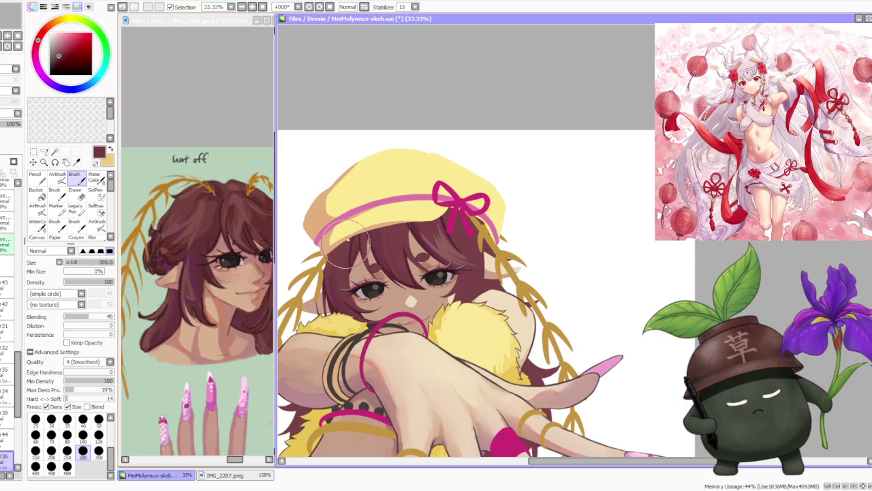
Sample a hair colour and paint maroon strands across the face beside the left eye.
left_click(361, 321, "alt")
left_click_drag(340, 317, 354, 314)
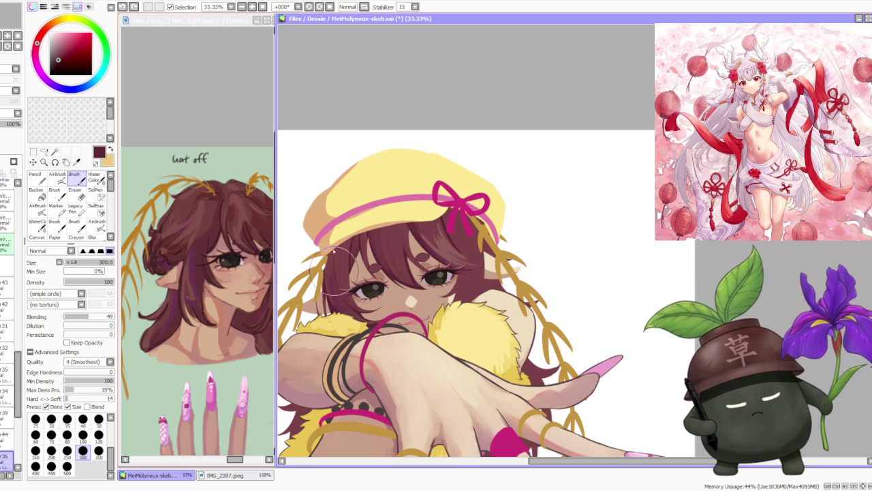
left_click_drag(327, 242, 338, 285)
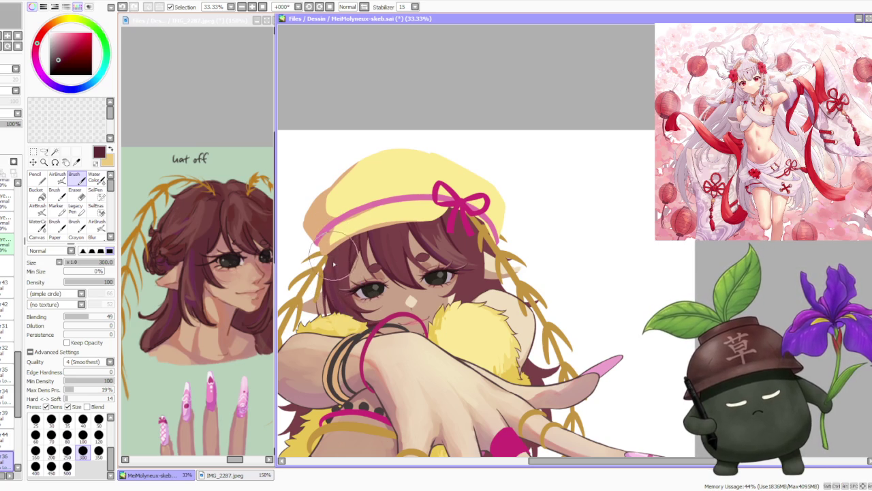
mouse_move(337, 256)
left_mouse_down()
mouse_move(350, 276)
mouse_move(354, 259)
left_mouse_up()
key("ctrl+z")
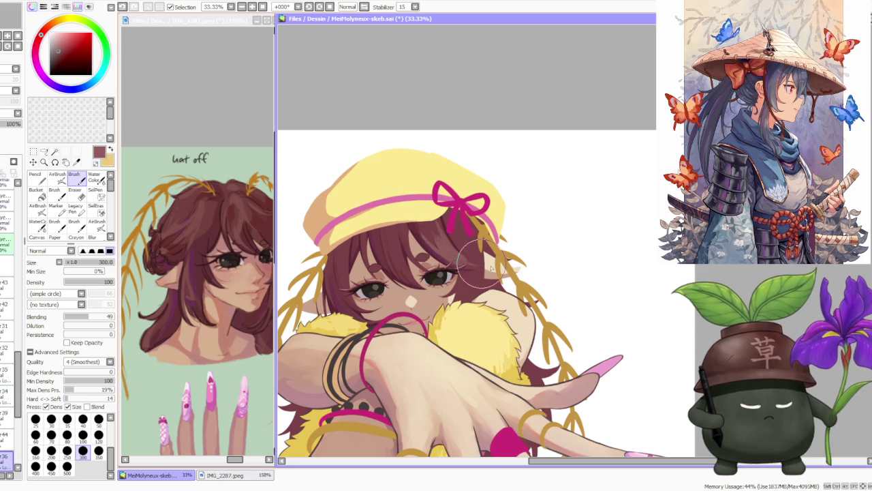
Sample darker hair browns while zooming out to check the whole drawing.
left_click(433, 253, "alt")
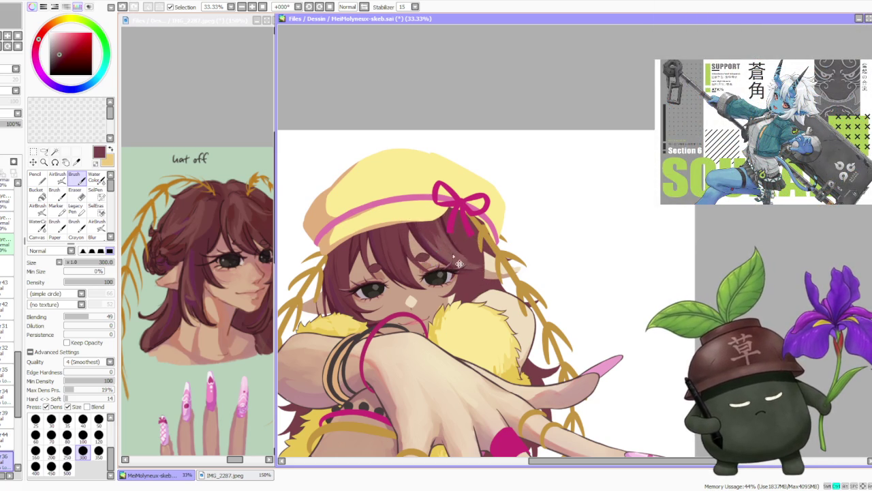
scroll(462, 259, "down", 1)
scroll(462, 259, "down", 2)
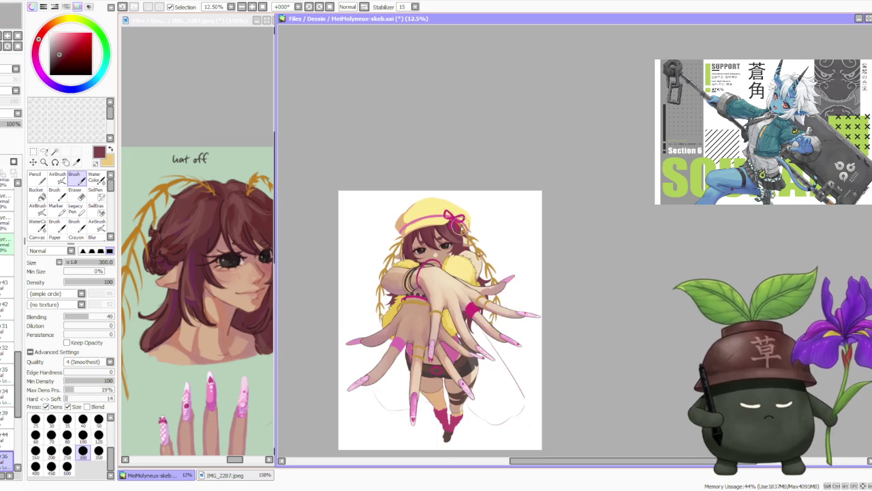
scroll(467, 235, "up", 2)
scroll(463, 232, "up", 1)
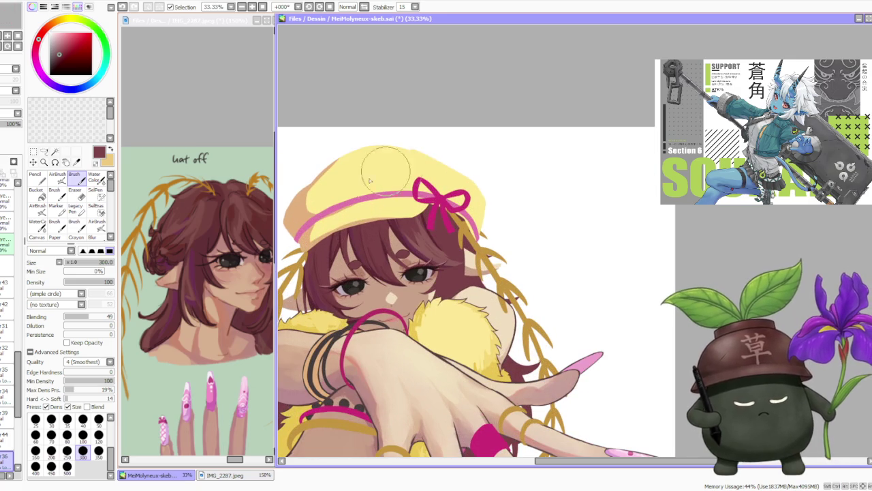
left_click(325, 286, "alt")
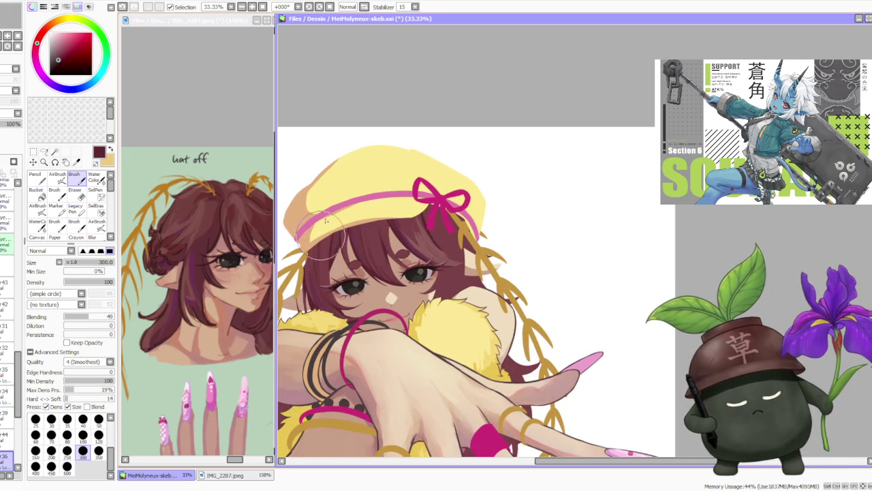
Zoom back in and eyedrop the light tan skin tone beside the eye.
scroll(326, 239, "down", 3)
scroll(334, 265, "up", 3)
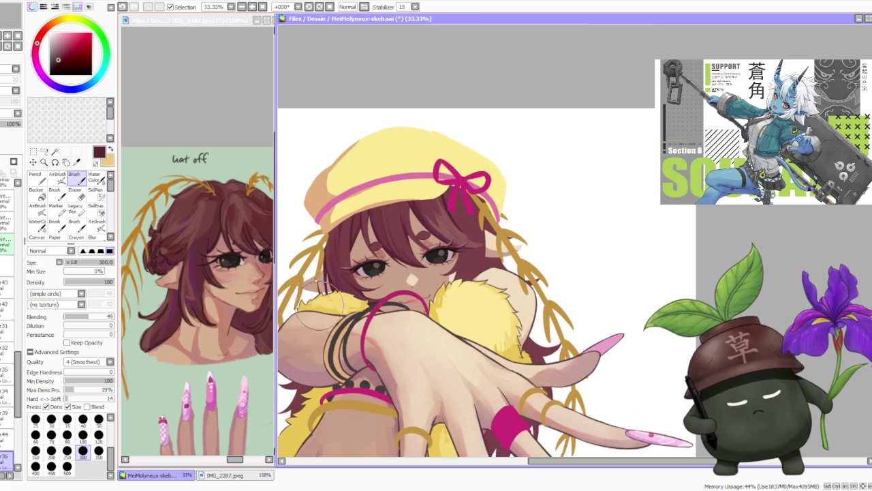
scroll(320, 320, "down", 3)
scroll(349, 161, "up", 3)
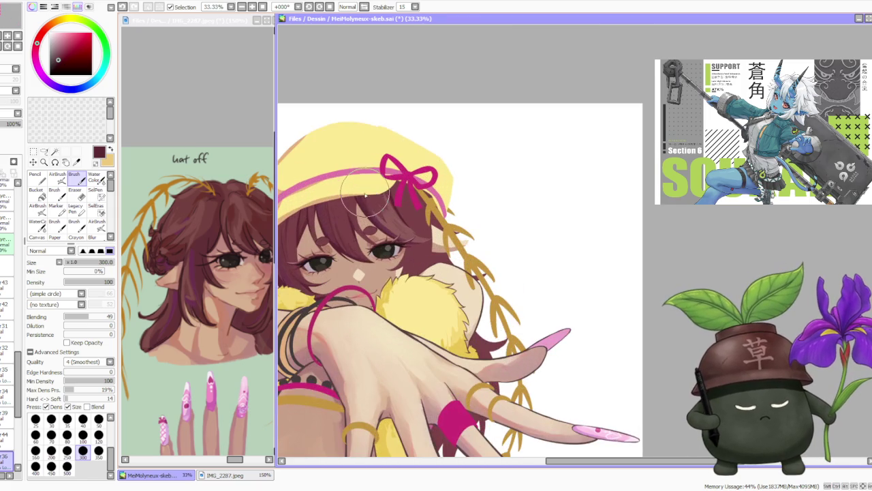
scroll(361, 203, "down", 2)
scroll(298, 250, "up", 3)
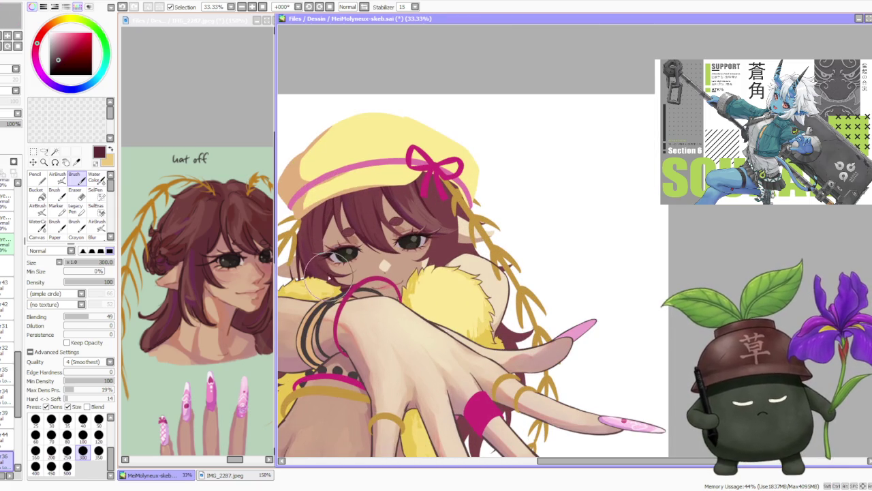
left_click(333, 232, "alt")
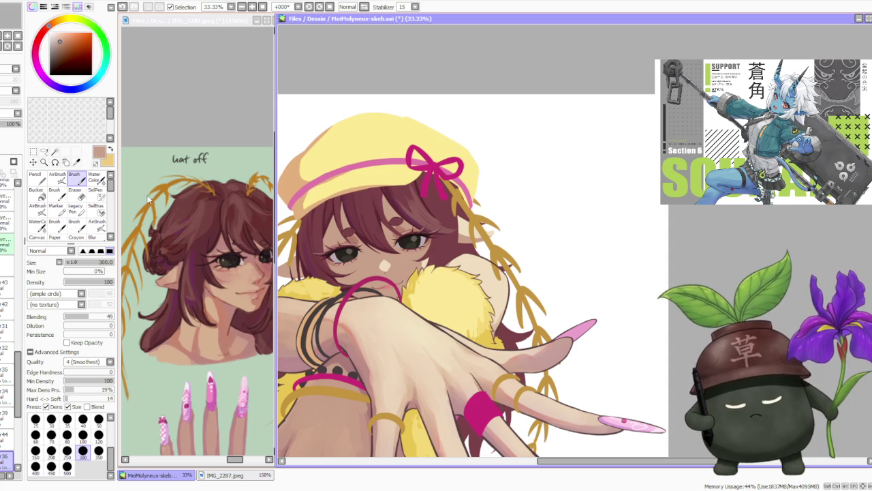
Select the AirBrush tool for soft skin shading and zoom in and out on the face.
left_click(57, 178)
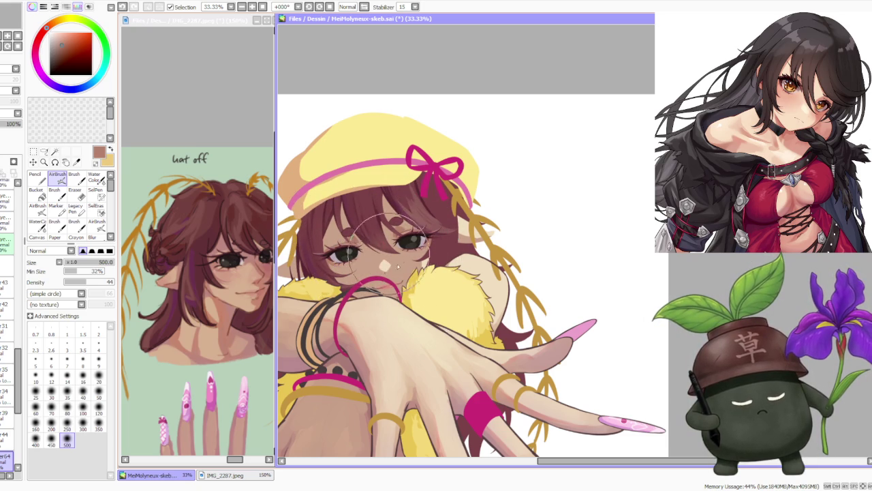
scroll(367, 245, "down", 1)
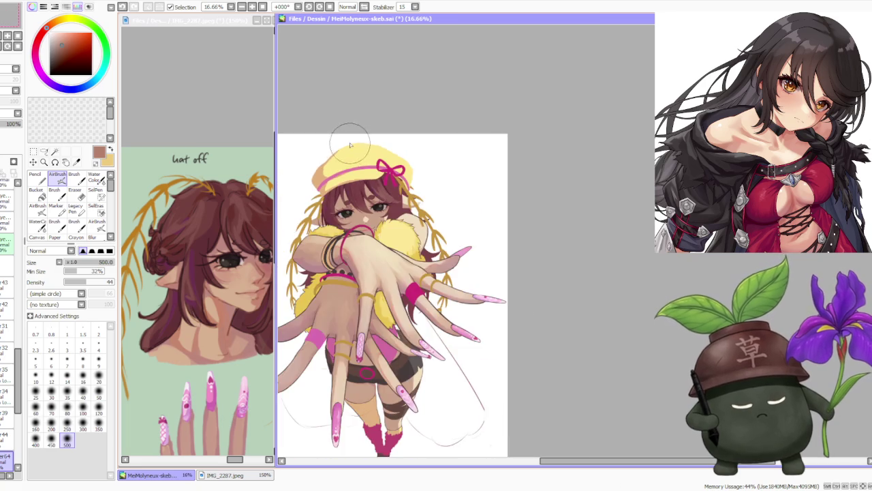
scroll(361, 232, "down", 1)
scroll(351, 205, "up", 2)
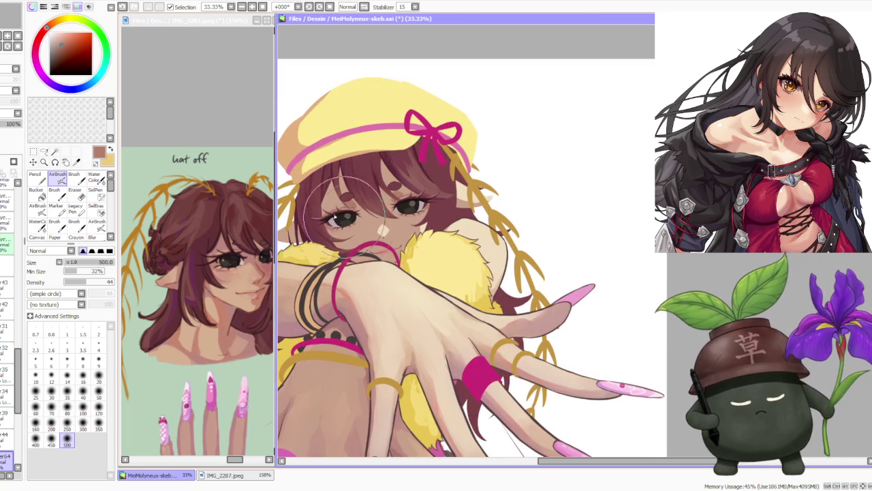
scroll(355, 171, "down", 3)
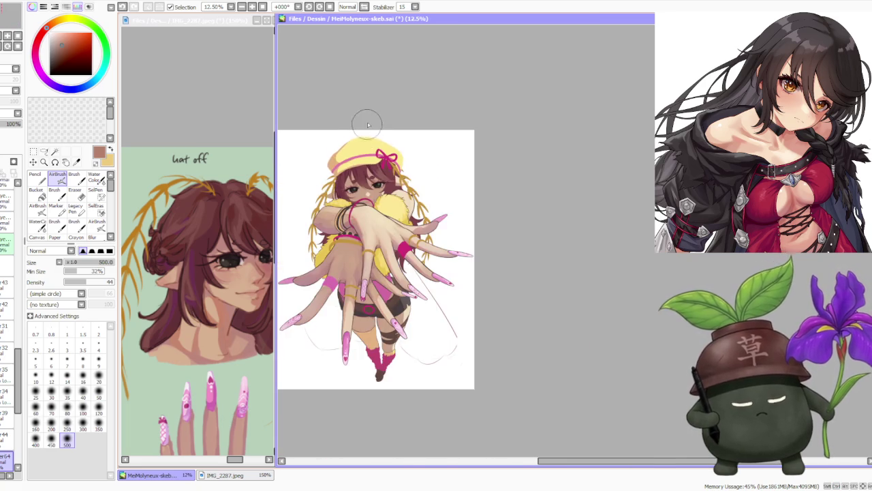
scroll(368, 160, "down", 1)
scroll(374, 157, "up", 2)
scroll(374, 156, "up", 1)
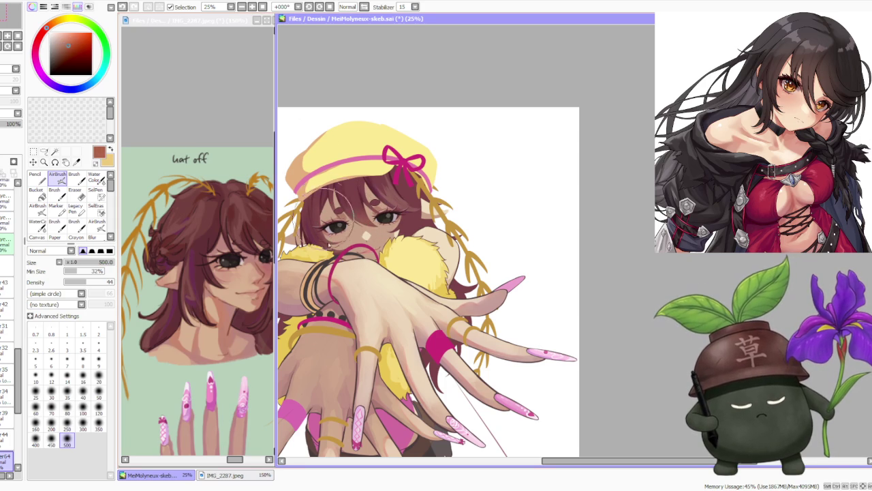
scroll(347, 134, "down", 3)
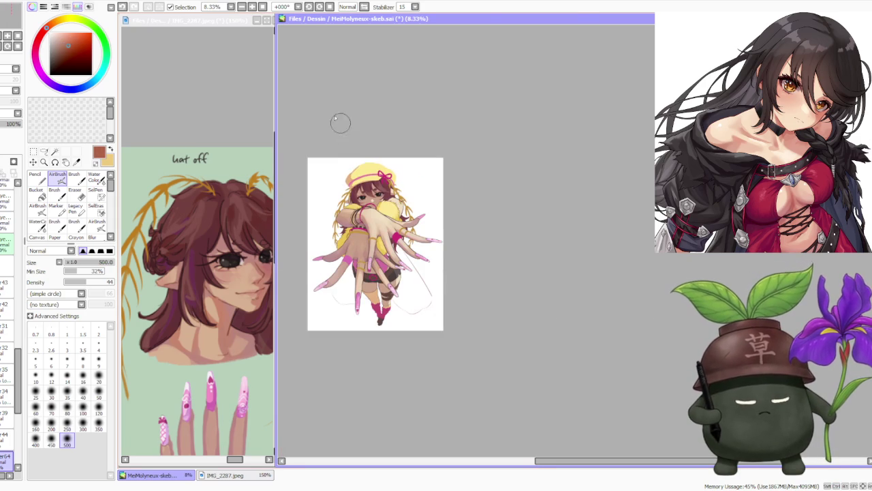
scroll(360, 166, "up", 3)
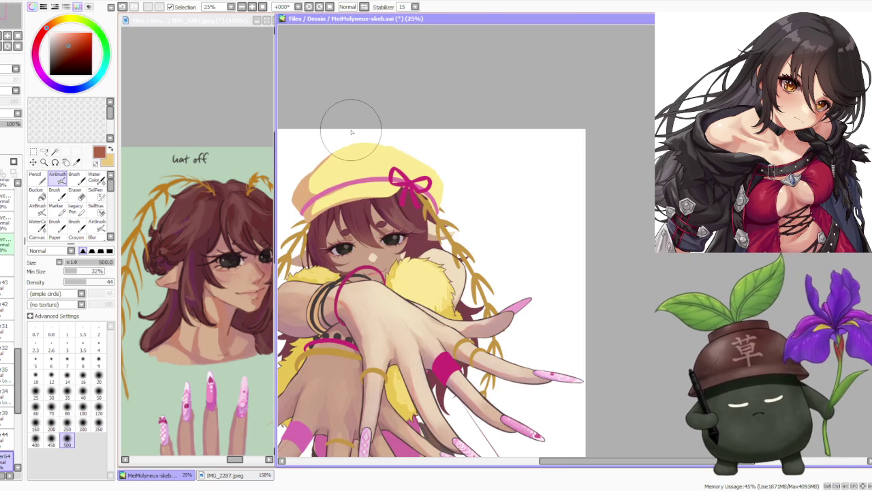
scroll(20, 411, "down", 2)
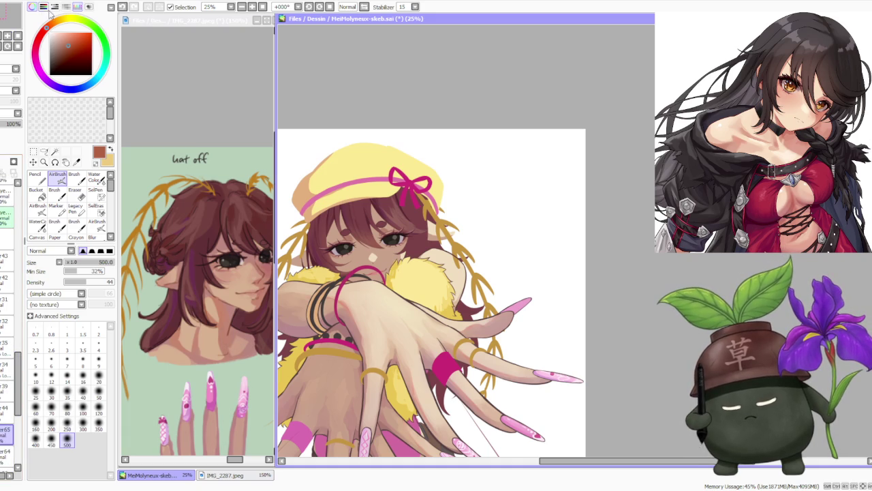
Pick a dark maroon colour and switch to the regular Brush tool.
left_click(334, 221, "alt")
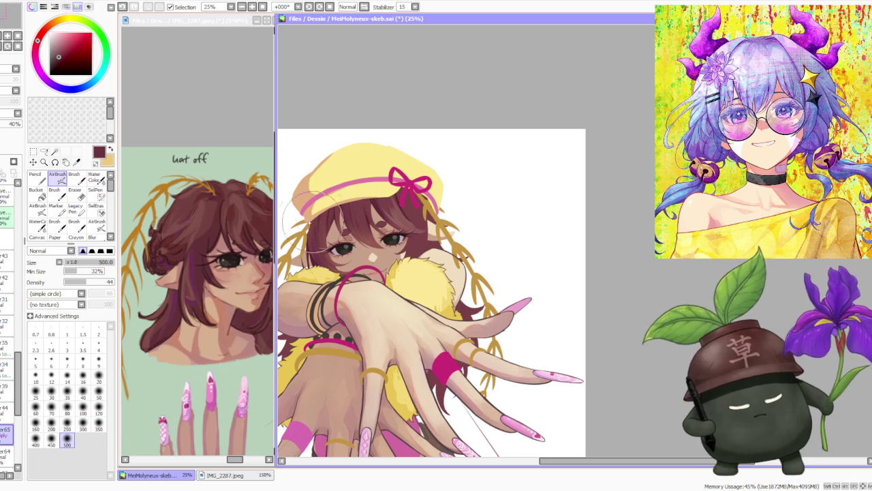
left_click(74, 177)
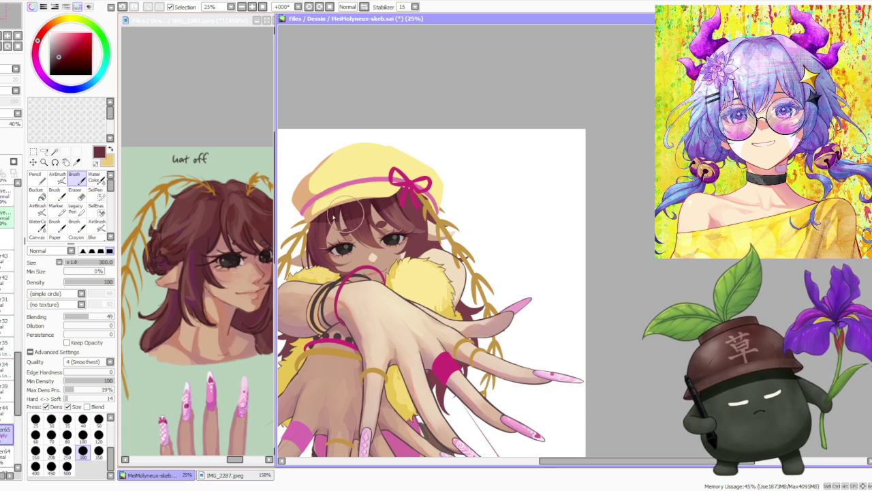
scroll(327, 177, "down", 2)
scroll(314, 163, "up", 4)
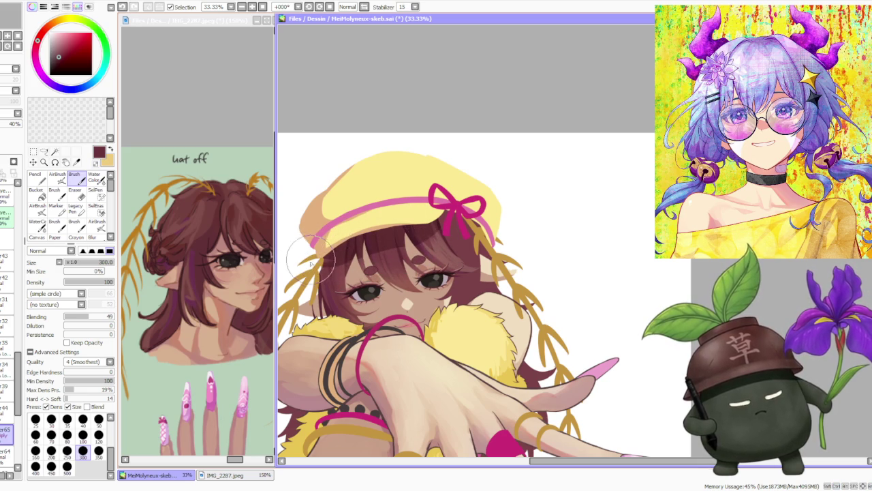
scroll(310, 233, "down", 1)
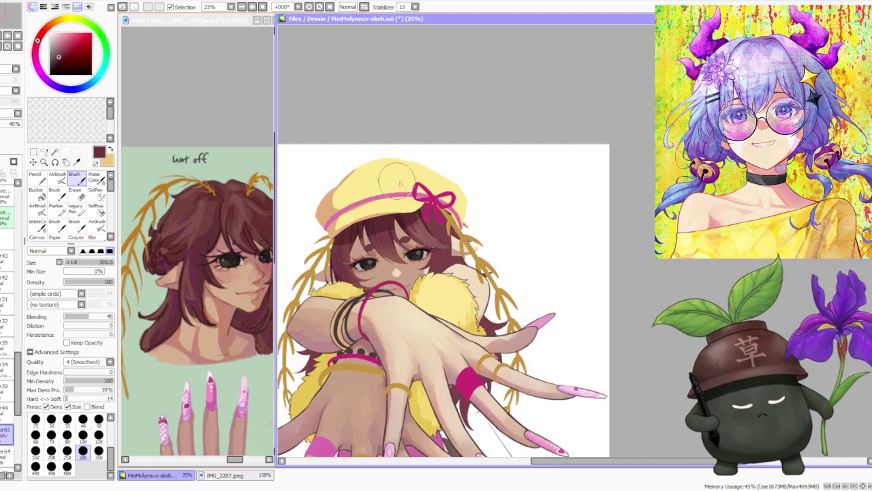
scroll(340, 204, "down", 1)
scroll(368, 177, "down", 1)
scroll(393, 159, "up", 3)
Try Water Color blending, then go back to the plain Brush.
left_click(94, 177)
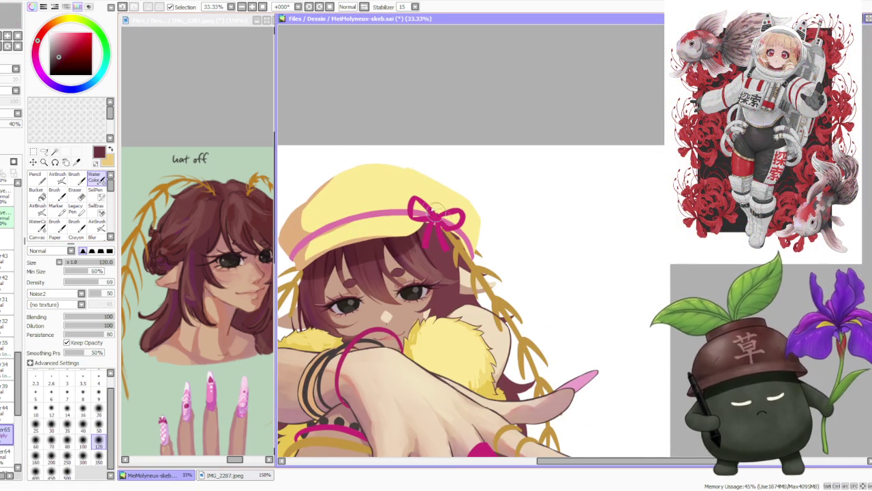
scroll(438, 217, "down", 3)
scroll(442, 205, "up", 1)
scroll(423, 184, "up", 1)
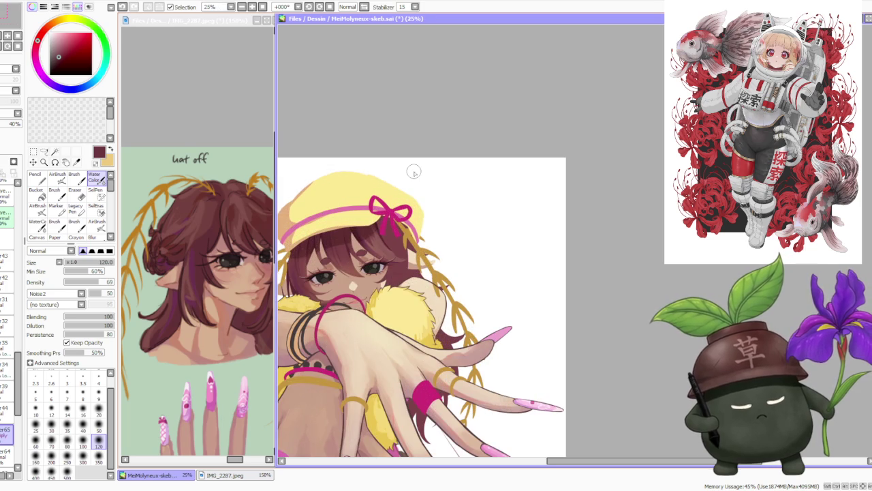
scroll(413, 173, "down", 1)
scroll(346, 44, "down", 1)
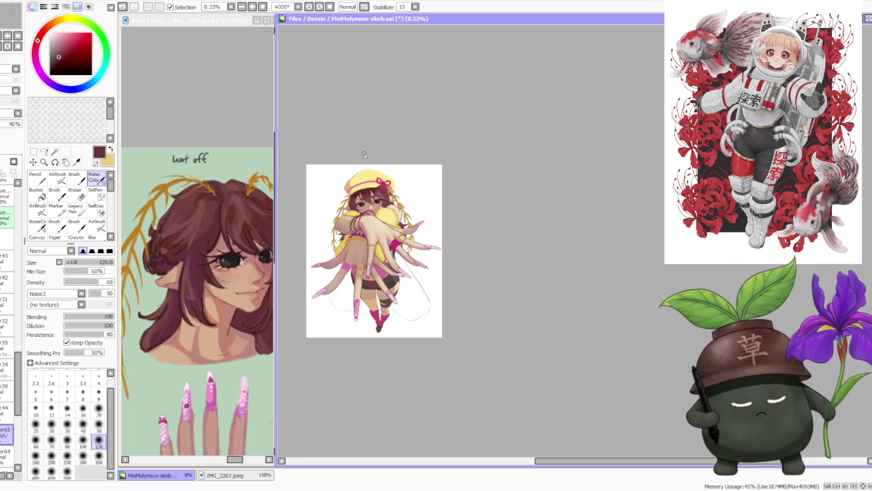
scroll(364, 161, "up", 2)
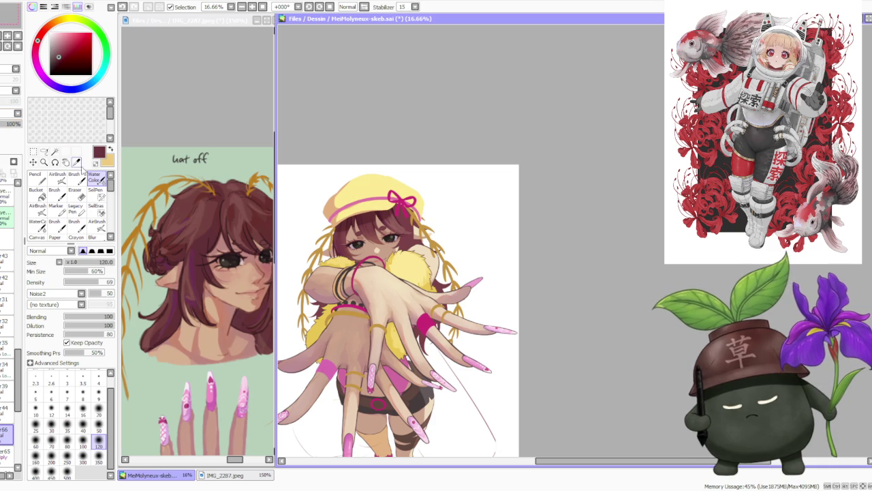
left_click(73, 176)
Set the brush size to 120 and zoom in on the face.
scroll(504, 231, "up", 2)
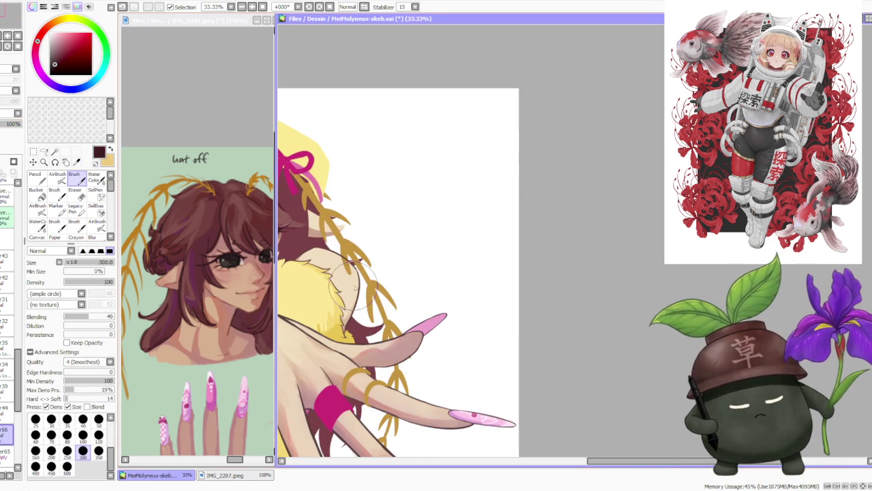
scroll(552, 203, "down", 1)
scroll(555, 204, "down", 1)
scroll(393, 192, "up", 2)
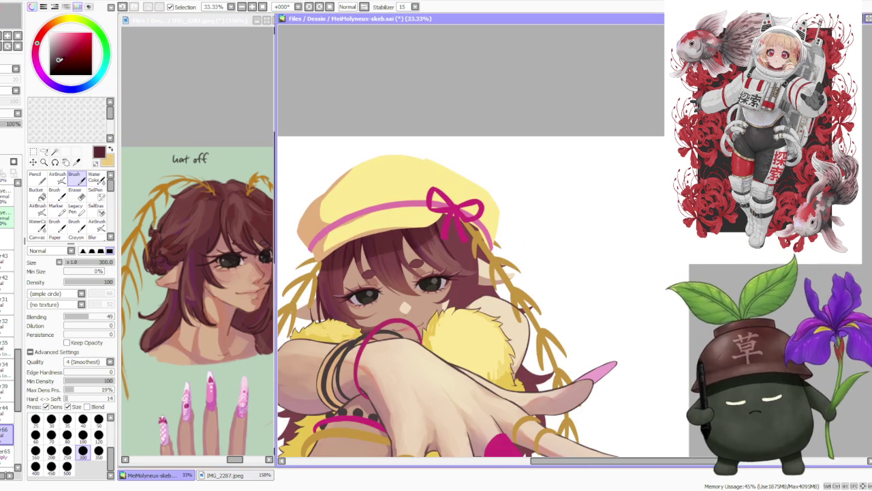
left_click(99, 435)
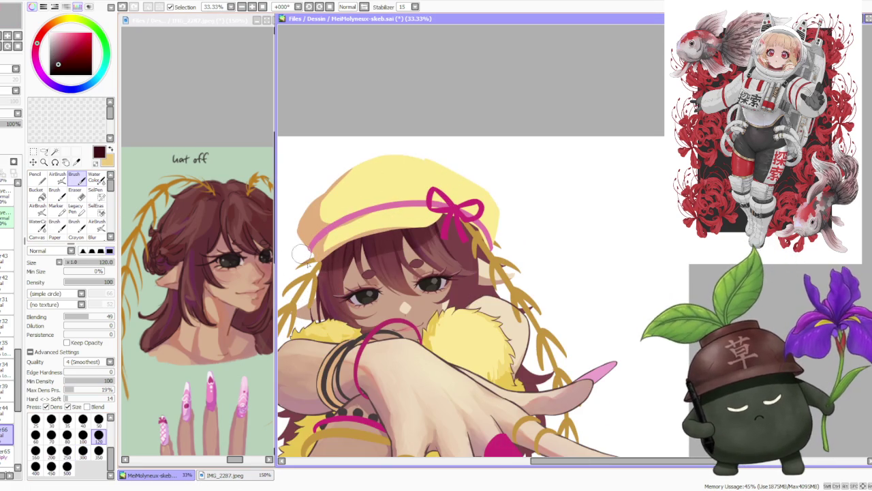
scroll(301, 254, "up", 3)
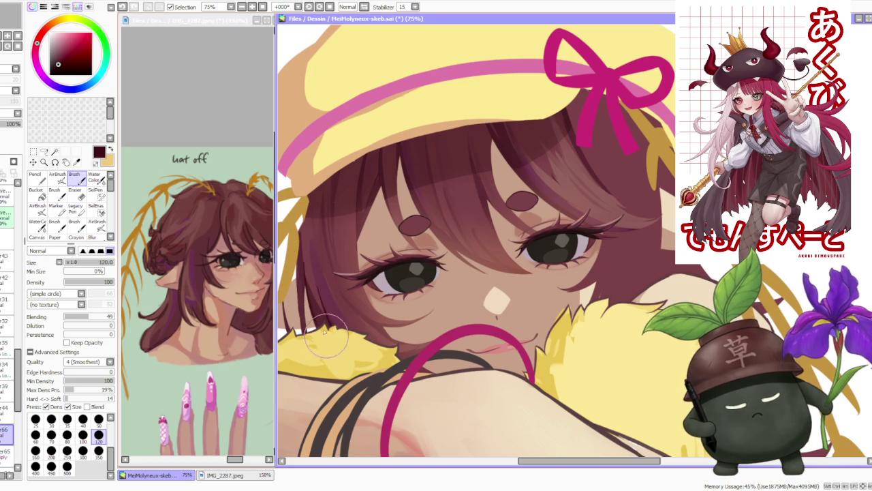
Undo the stray fur stroke and paint a hair strand down the face's left side.
key("ctrl+z")
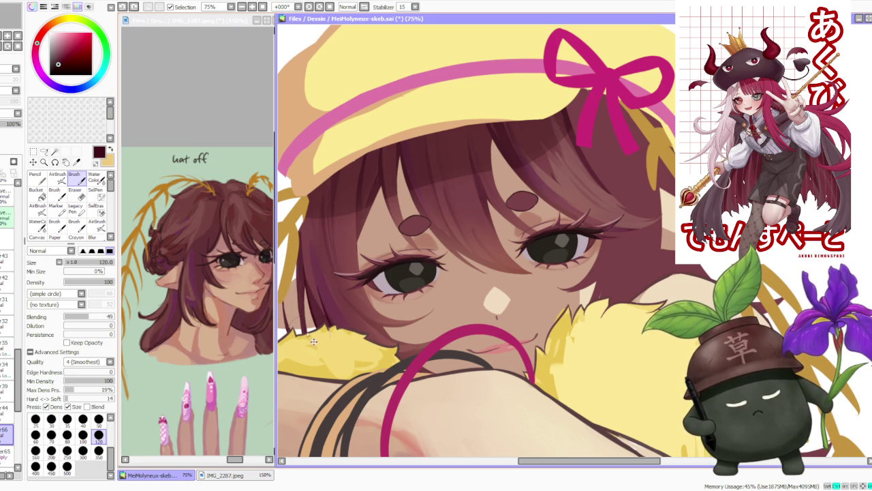
left_click_drag(307, 341, 300, 239)
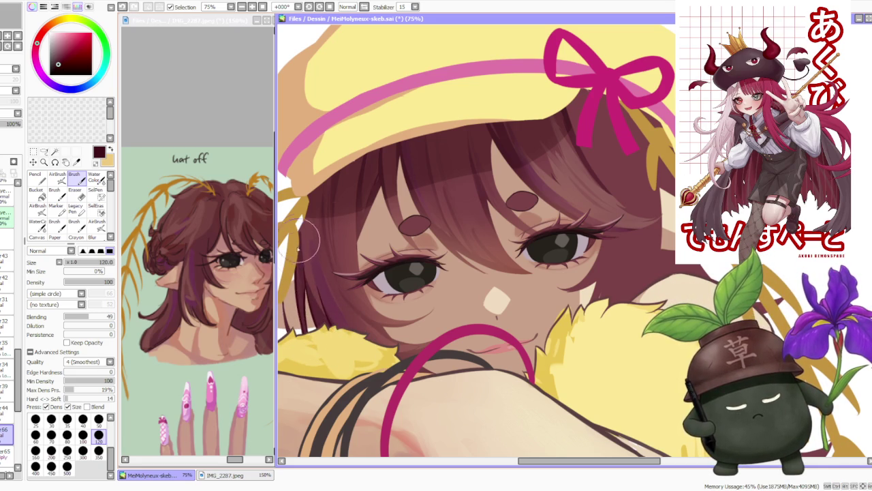
scroll(310, 232, "down", 3)
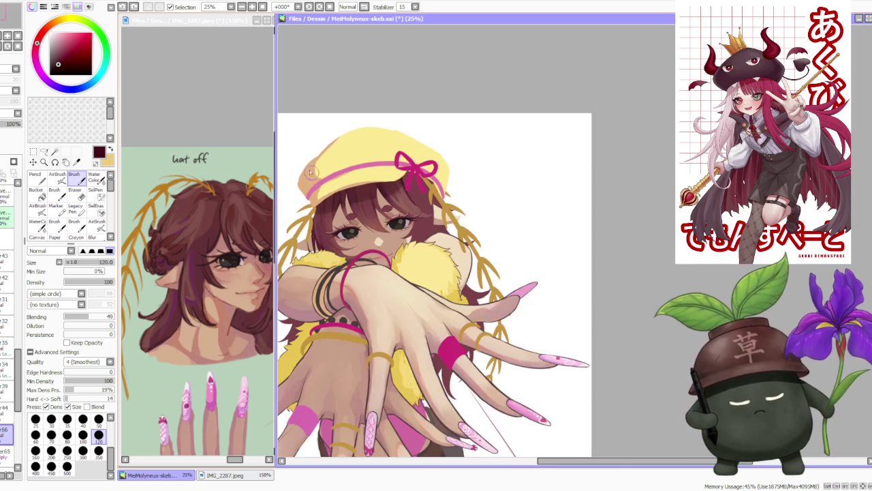
scroll(334, 266, "up", 2)
scroll(344, 279, "up", 1)
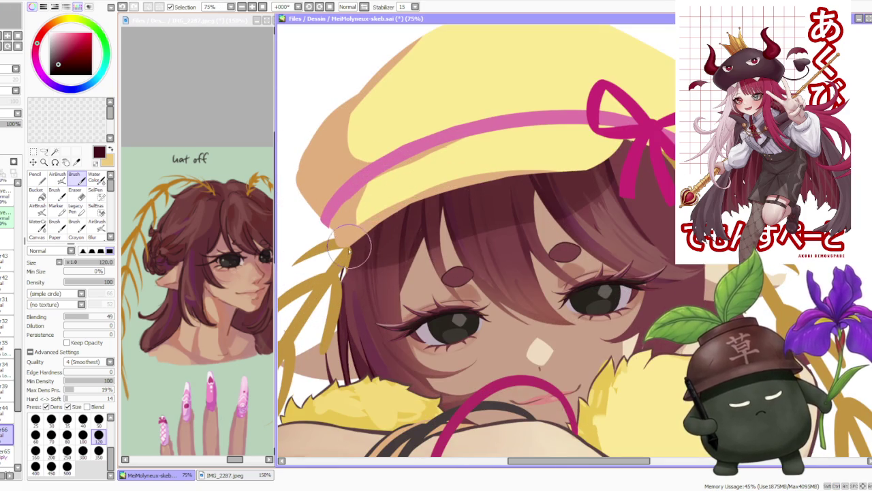
scroll(353, 245, "down", 3)
scroll(358, 232, "up", 3)
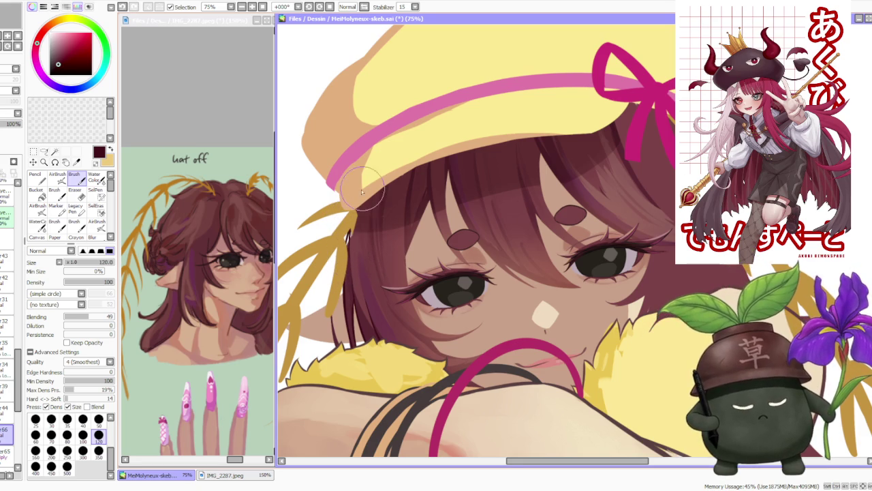
scroll(354, 215, "down", 3)
scroll(374, 213, "up", 3)
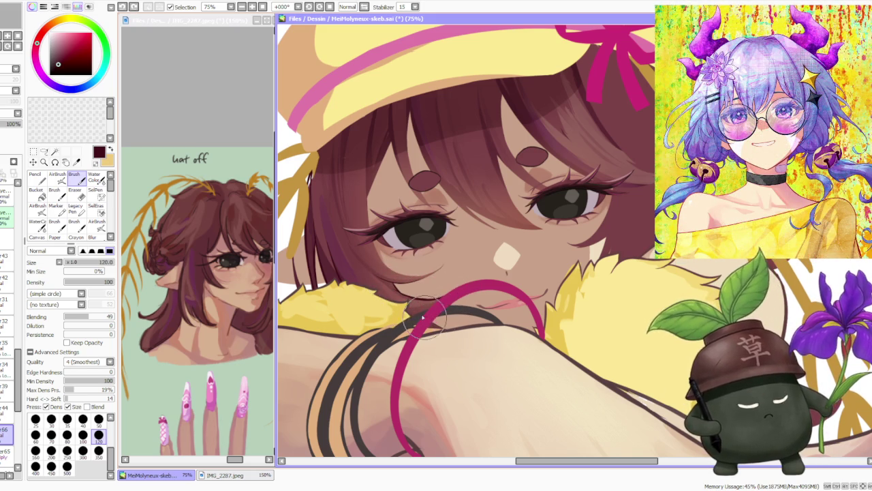
scroll(373, 231, "down", 1)
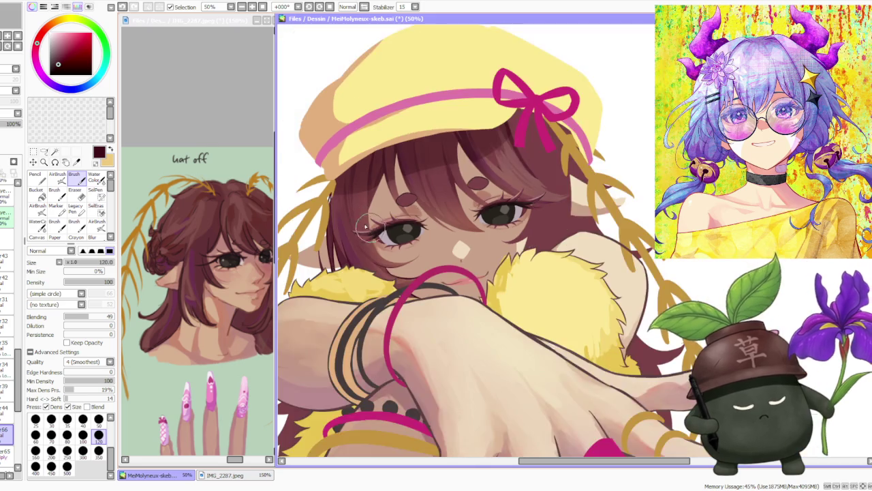
scroll(372, 232, "up", 1)
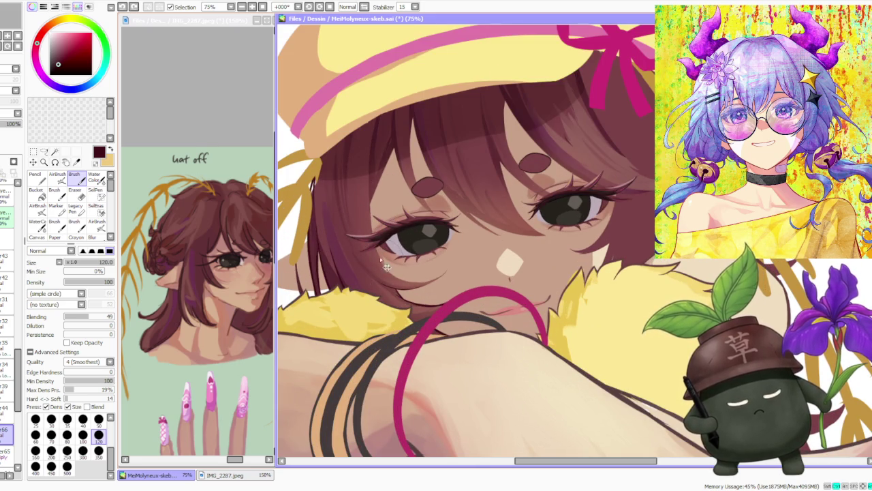
Paint strands around the left eye, drop brush size to 100, and repaint the forehead strand.
mouse_move(372, 232)
left_mouse_down()
mouse_move(370, 156)
mouse_move(393, 143)
left_mouse_up()
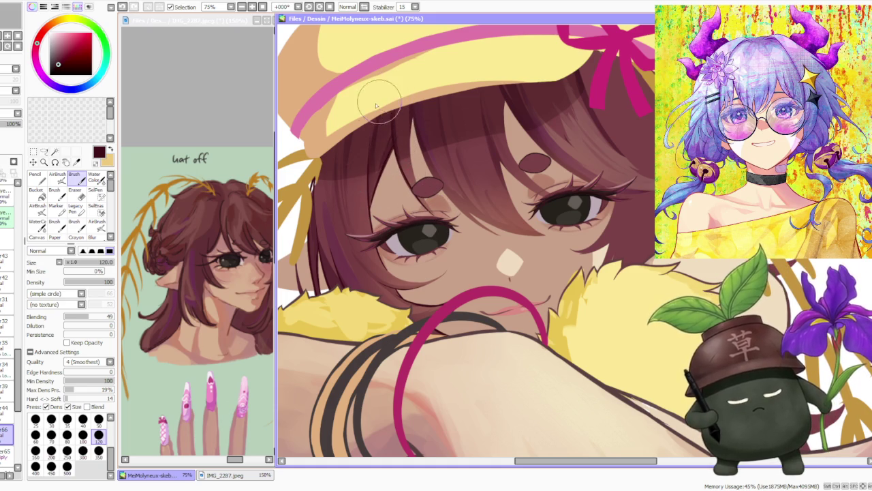
key("bracketleft")
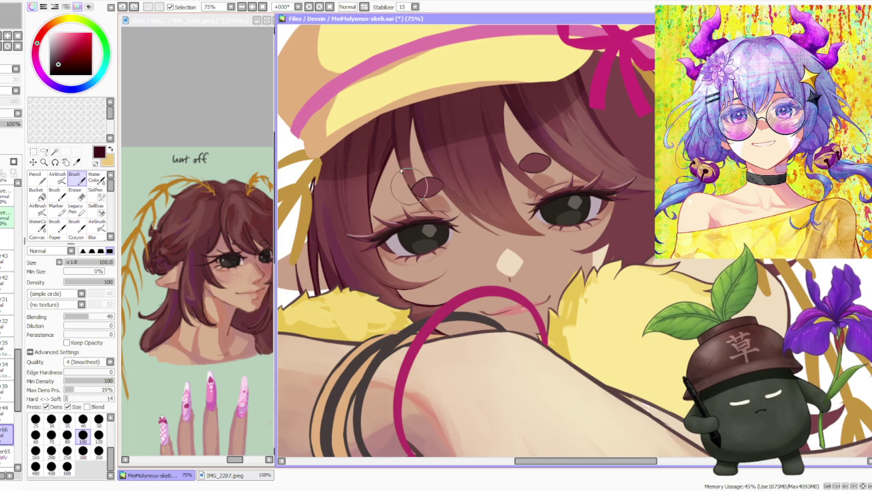
key("ctrl+z")
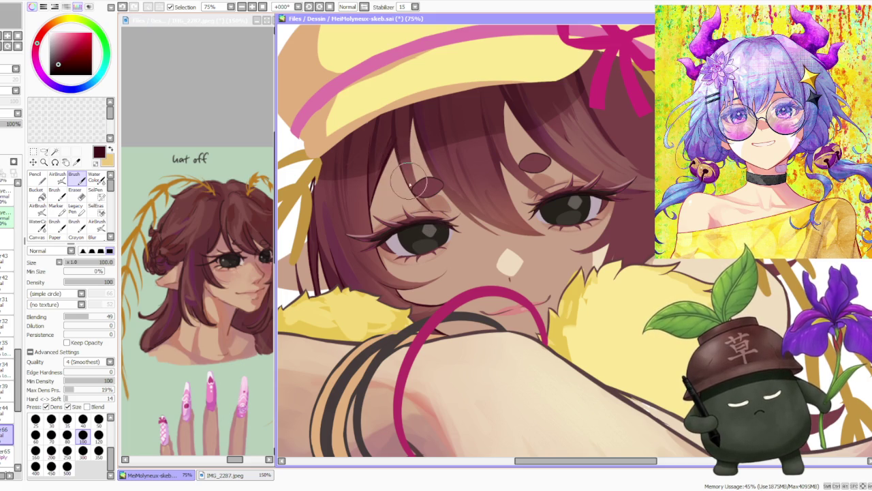
left_click_drag(392, 126, 402, 147)
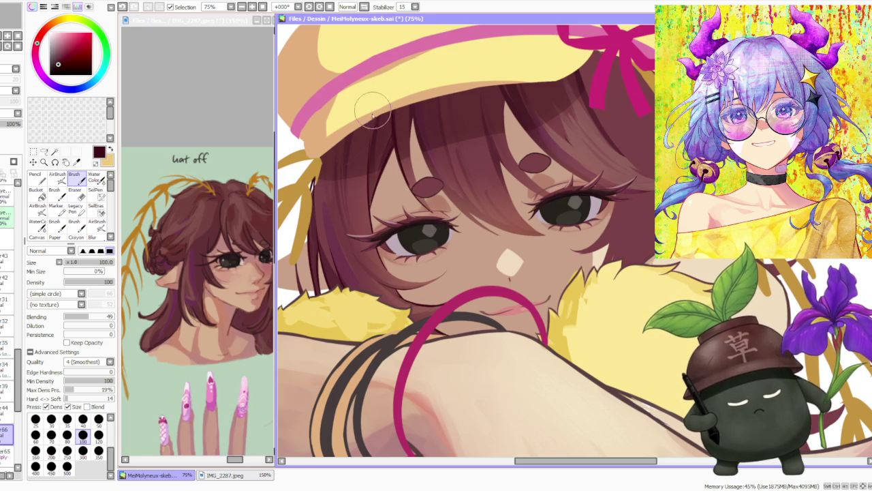
scroll(400, 146, "down", 3)
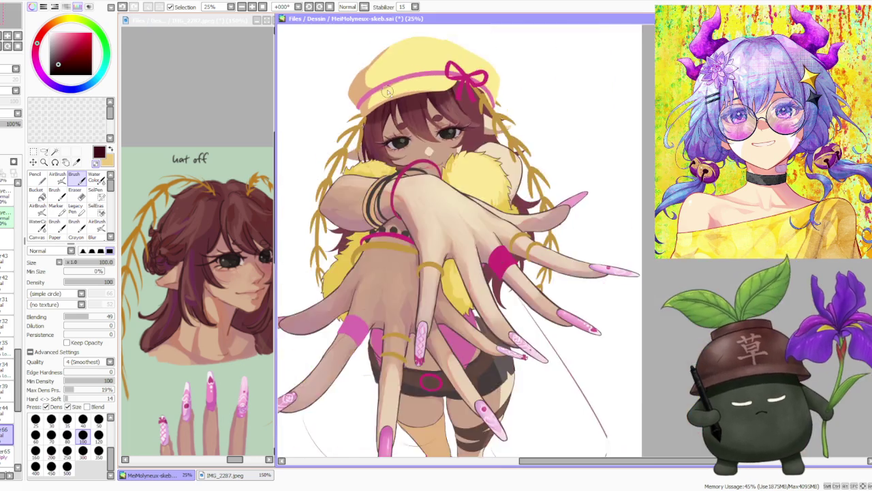
Undo the last stroke and repaint the skin just below the girl's left eye.
scroll(405, 129, "down", 2)
scroll(412, 109, "up", 3)
scroll(393, 212, "up", 1)
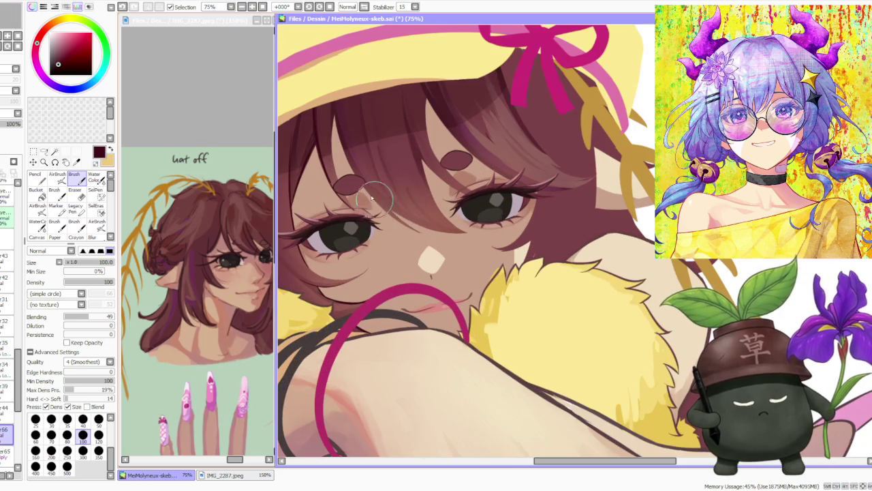
key("ctrl+z")
left_click_drag(406, 225, 426, 238)
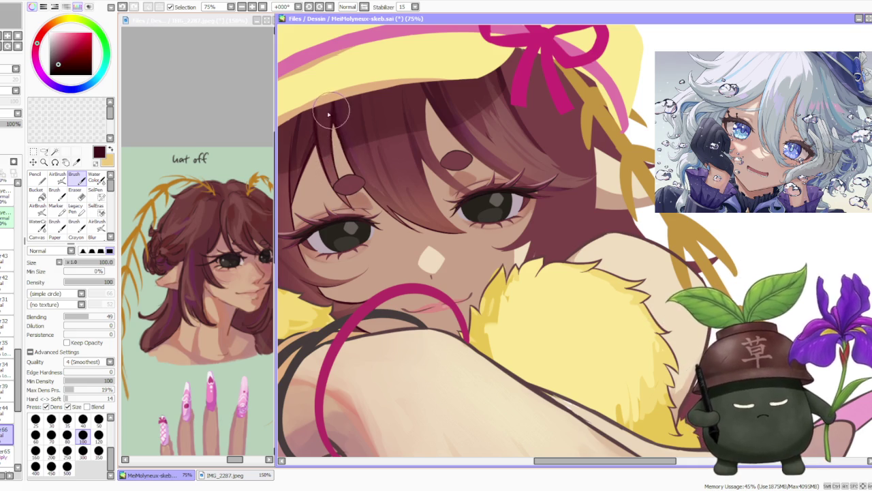
Add two fine hair strands falling over the eye, then flip the canvas horizontally to check it.
scroll(341, 143, "down", 1)
scroll(364, 73, "down", 1)
scroll(361, 160, "up", 1)
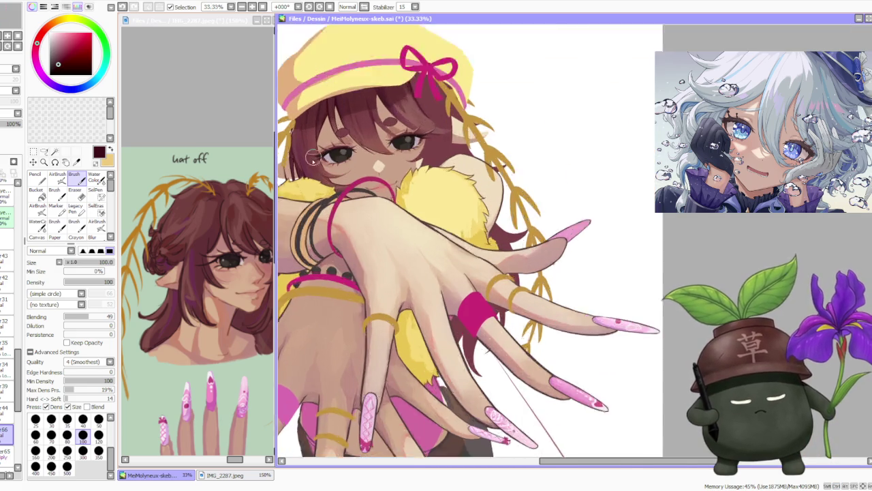
scroll(358, 173, "up", 1)
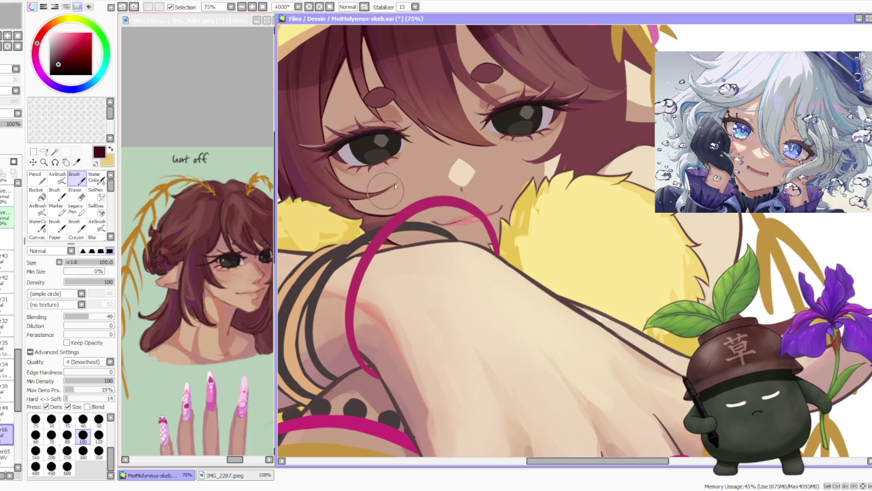
scroll(368, 164, "down", 2)
scroll(368, 163, "down", 2)
scroll(368, 190, "up", 2)
scroll(369, 202, "up", 2)
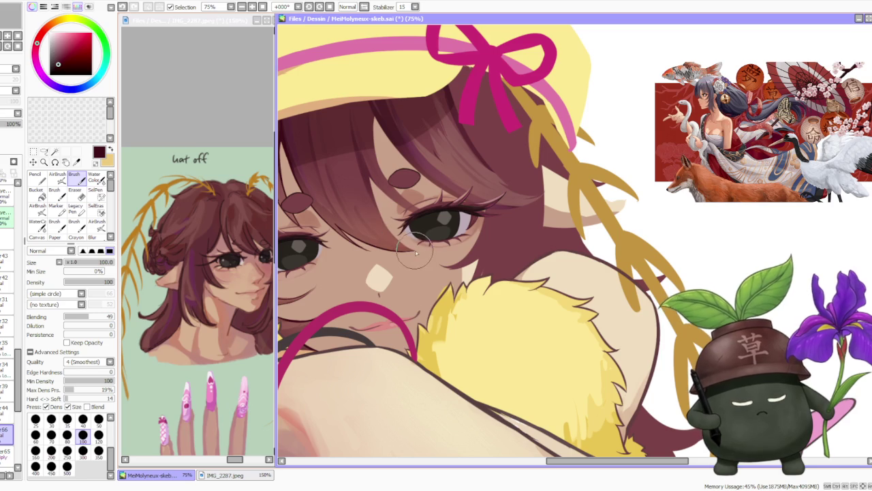
left_click_drag(361, 172, 407, 247)
left_click_drag(361, 170, 410, 250)
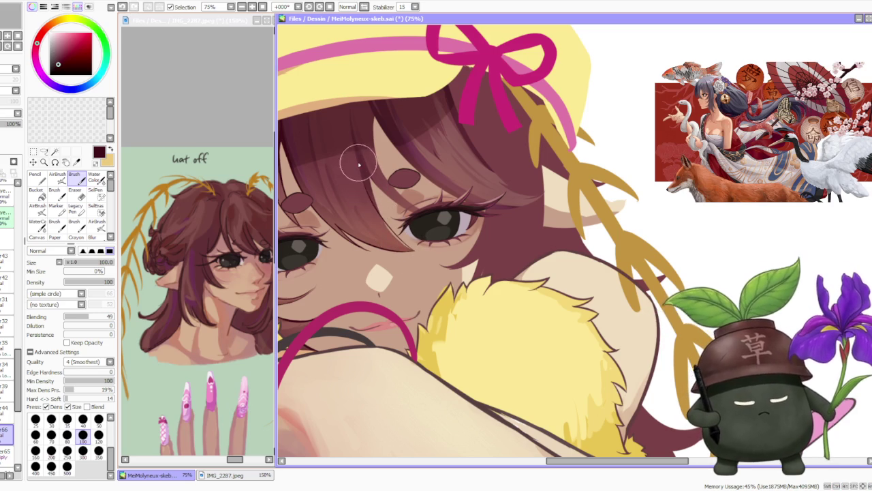
left_click(364, 7)
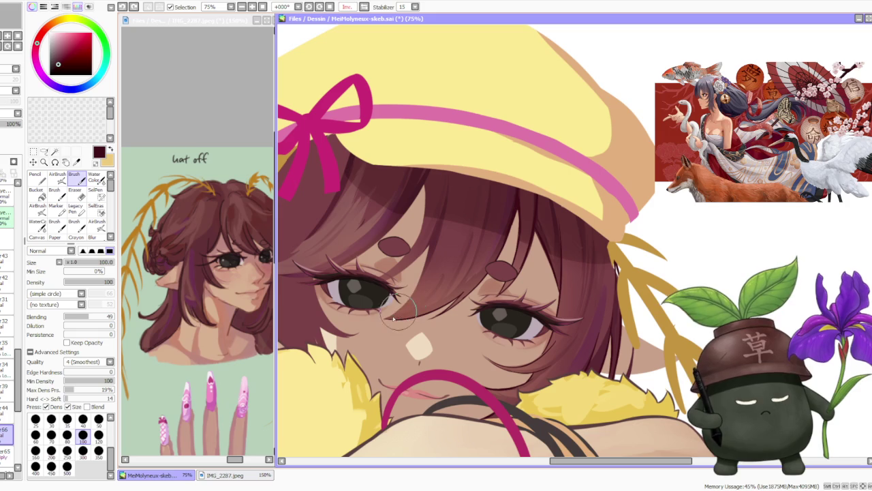
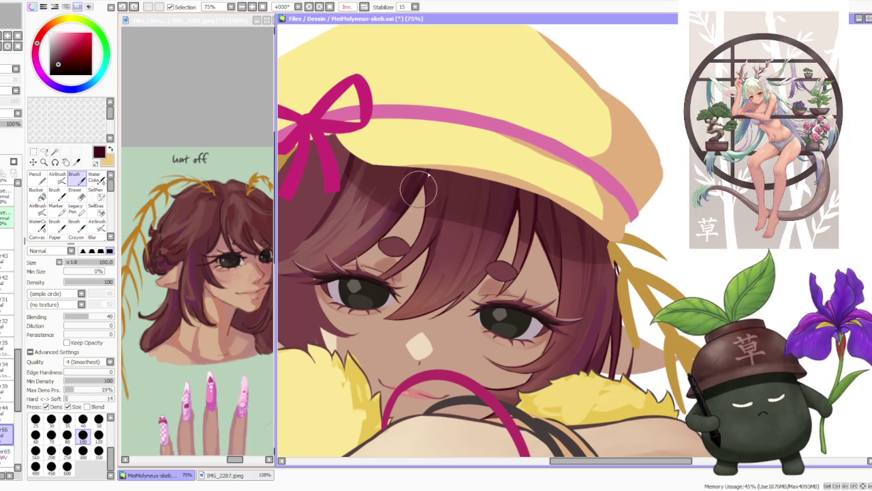
Flip the canvas back to Normal, unmirrored orientation.
scroll(416, 202, "down", 3)
scroll(416, 202, "up", 2)
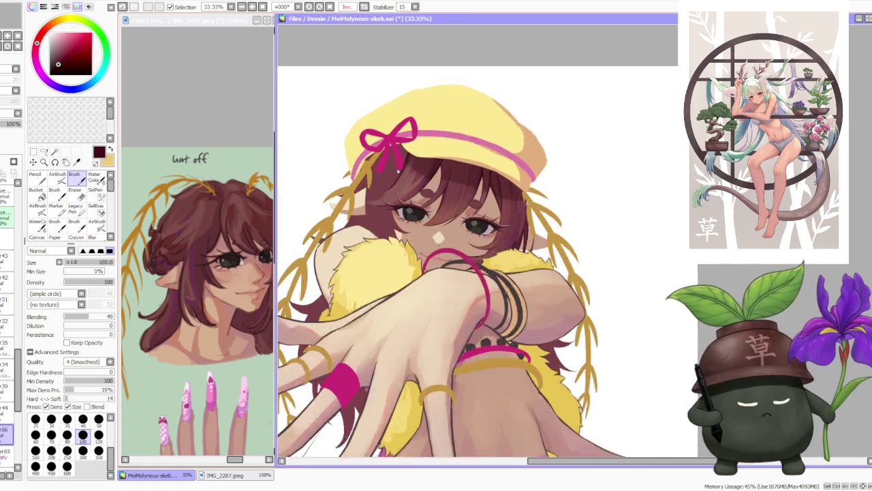
left_click(364, 7)
scroll(420, 62, "down", 3)
scroll(420, 62, "up", 2)
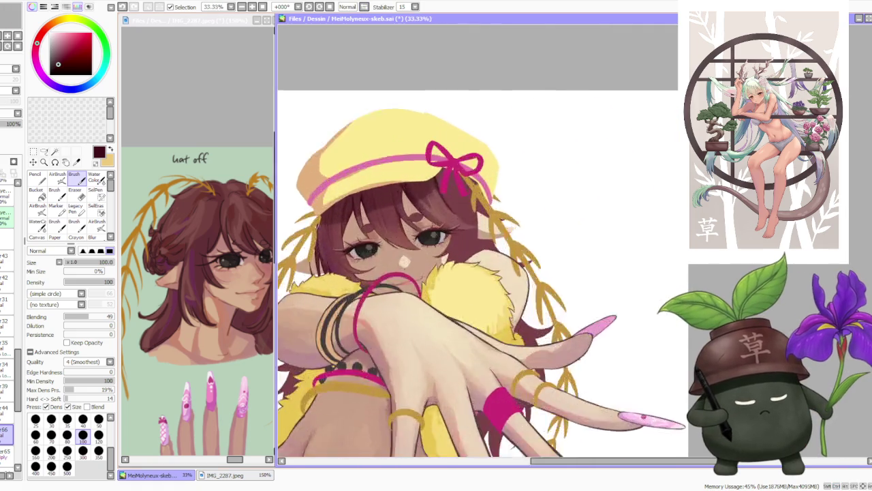
scroll(650, 100, "up", 1)
scroll(438, 160, "down", 1)
scroll(331, 211, "up", 1)
scroll(333, 266, "up", 1)
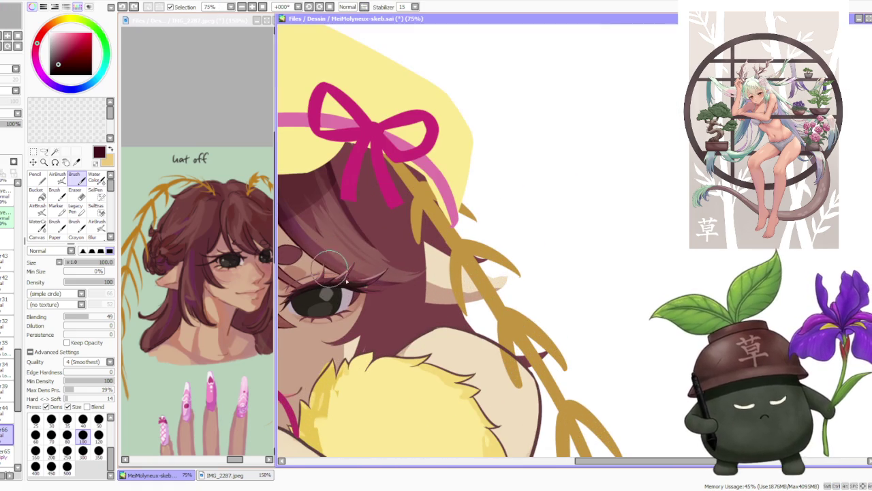
Toggle the small eyelid stroke off and on to compare, keeping it.
key("ctrl+z")
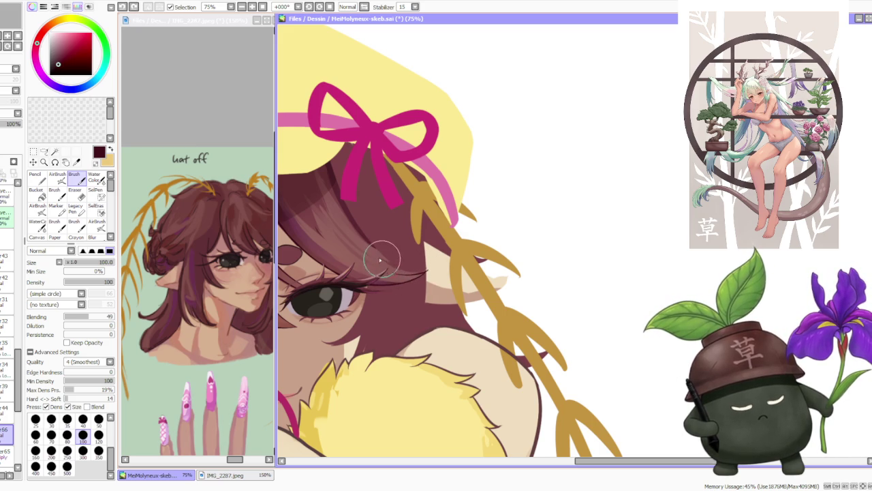
key("ctrl+y")
key("ctrl+z")
key("ctrl+y")
key("ctrl+z")
key("ctrl+y")
key("ctrl+z")
key("ctrl+y")
key("ctrl+z")
key("ctrl+y")
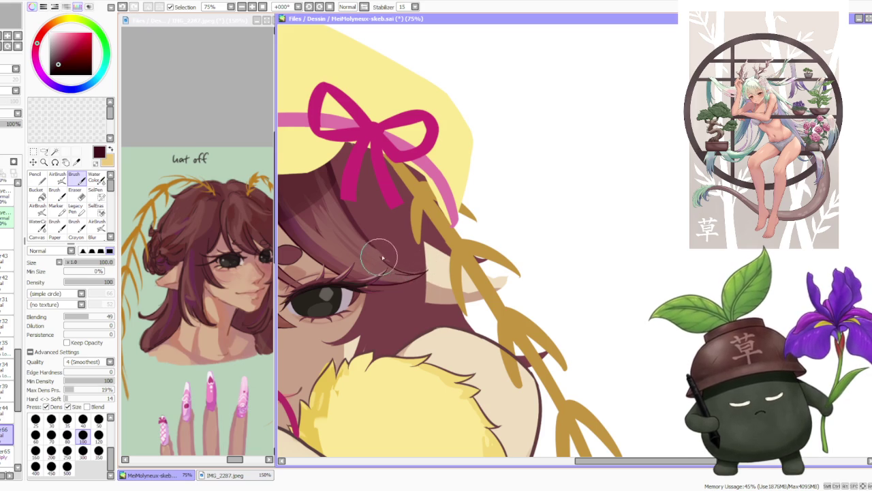
Step the recent hair strokes back and forth with undo/redo to compare versions.
key("ctrl+z")
key("ctrl+y")
key("ctrl+z")
key("ctrl+y")
key("ctrl+z")
key("ctrl+y")
key("ctrl+z")
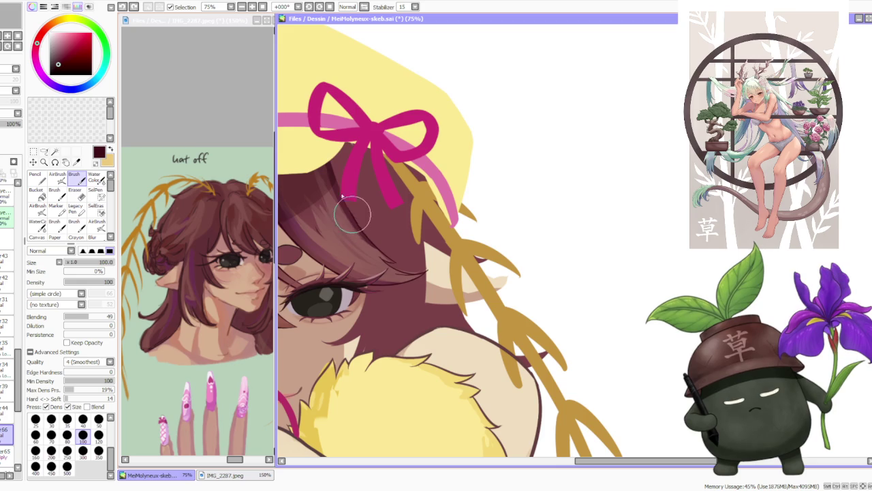
scroll(362, 229, "down", 5)
scroll(362, 229, "down", 1)
scroll(333, 91, "up", 2)
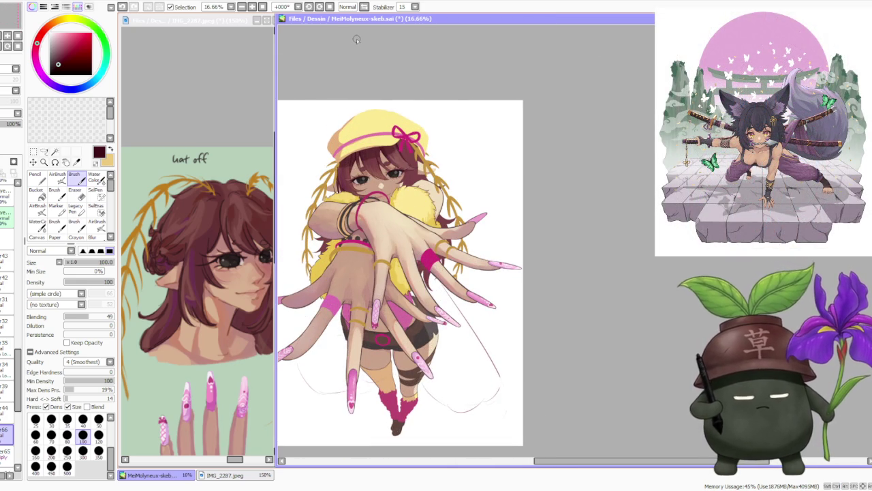
Switch to a lower layer, sample a lighter maroon, and undo the last stroke.
scroll(340, 169, "down", 1)
scroll(341, 169, "down", 2)
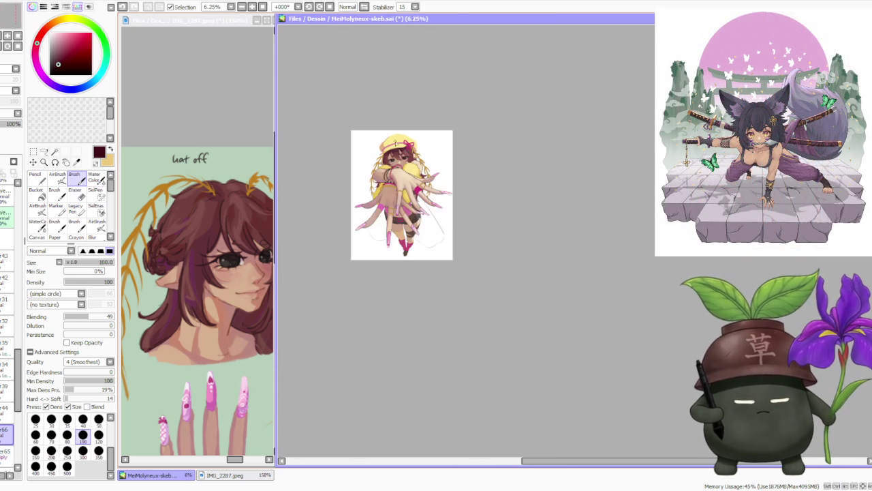
scroll(390, 141, "up", 3)
scroll(390, 141, "up", 2)
scroll(413, 177, "down", 1)
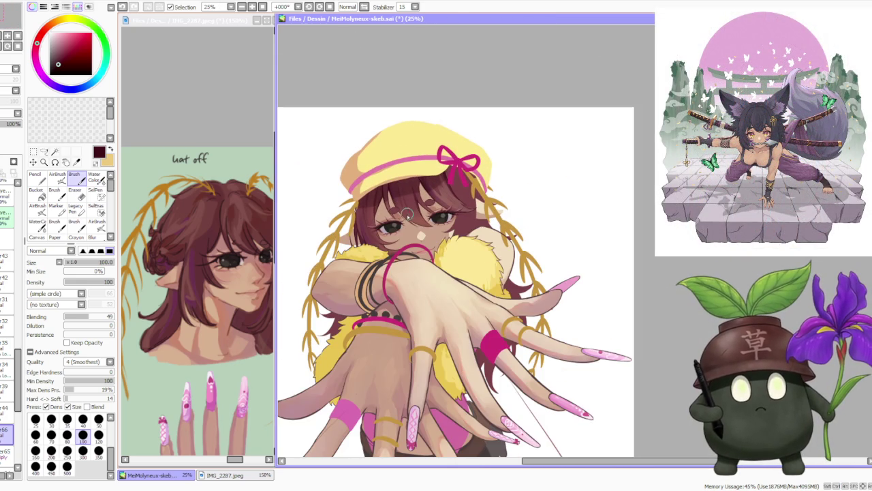
left_click(7, 450)
scroll(10, 307, "down", 1)
left_click(7, 424)
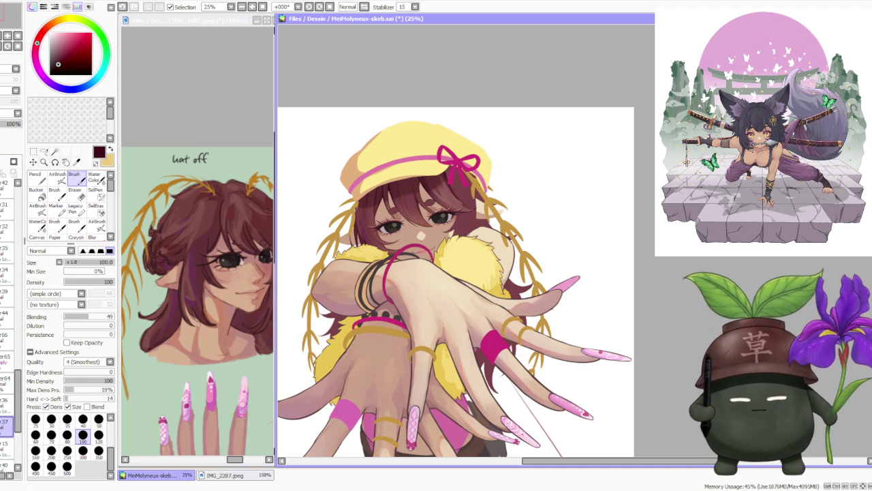
left_click(455, 197, "alt")
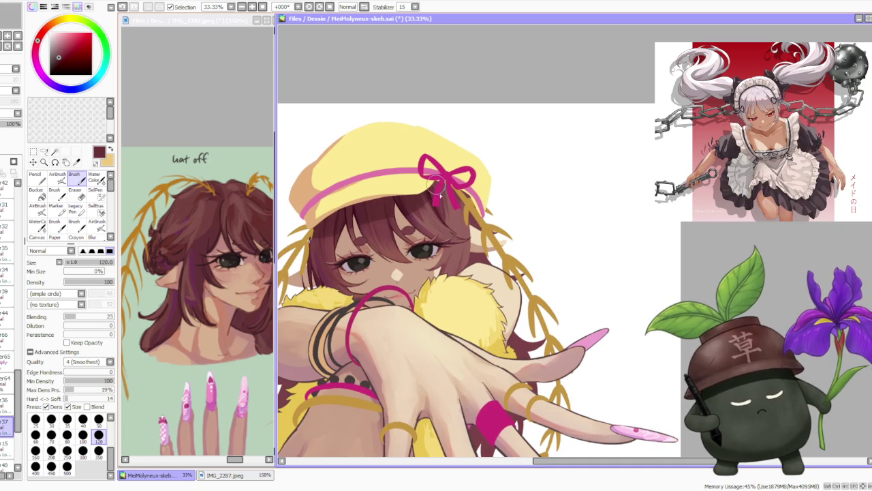
key("ctrl+z")
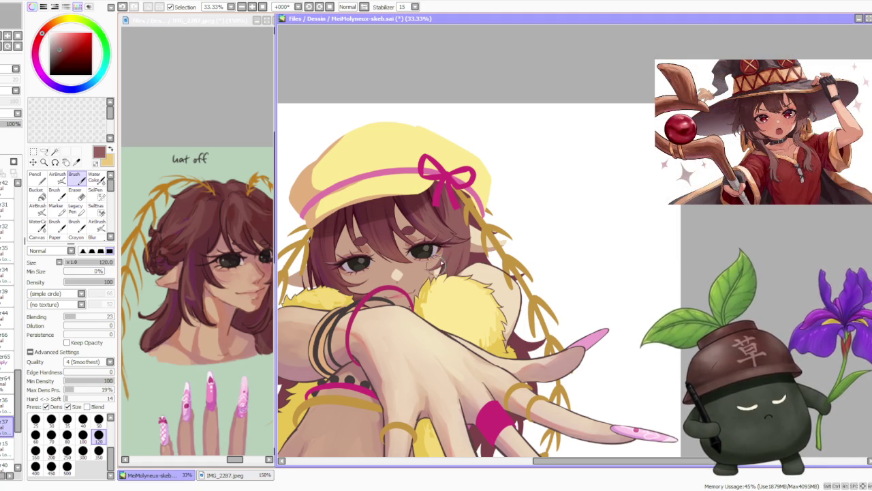
Select layer 66 and pick a dark maroon from the hair as the brush colour.
scroll(441, 259, "down", 1)
scroll(470, 225, "down", 2)
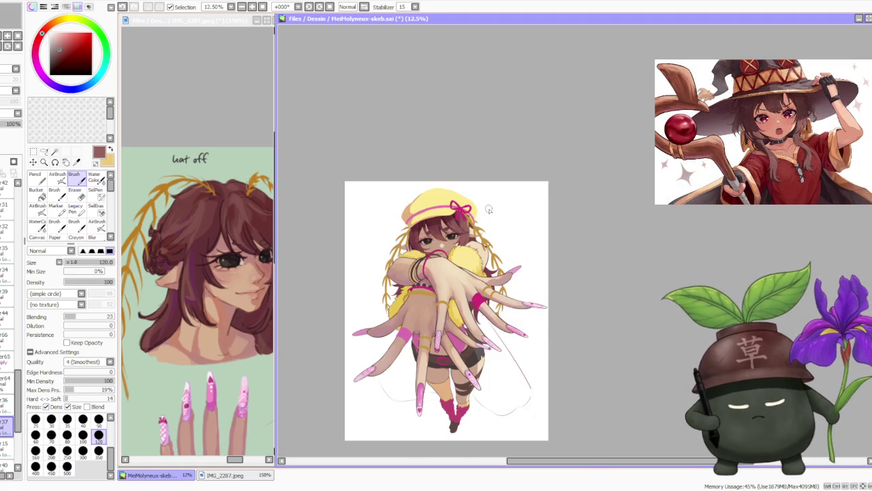
scroll(485, 208, "up", 2)
left_click(7, 335)
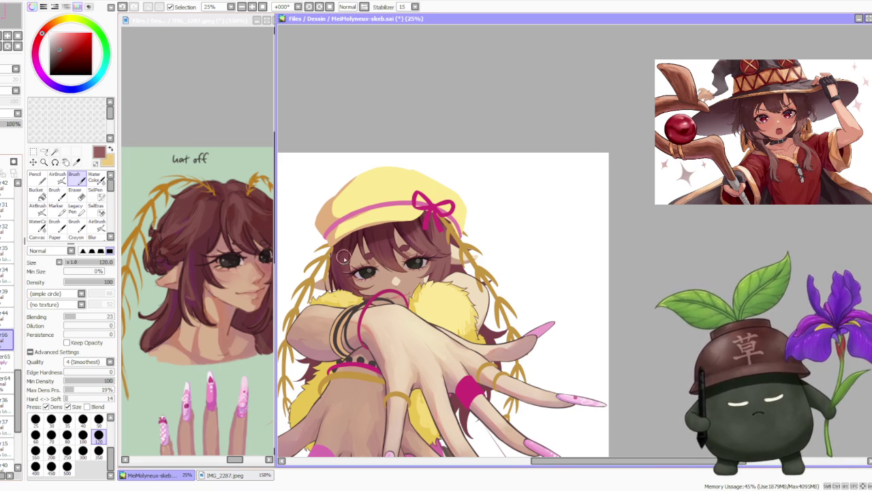
scroll(346, 259, "up", 3)
left_click(340, 272, "alt")
scroll(348, 265, "down", 3)
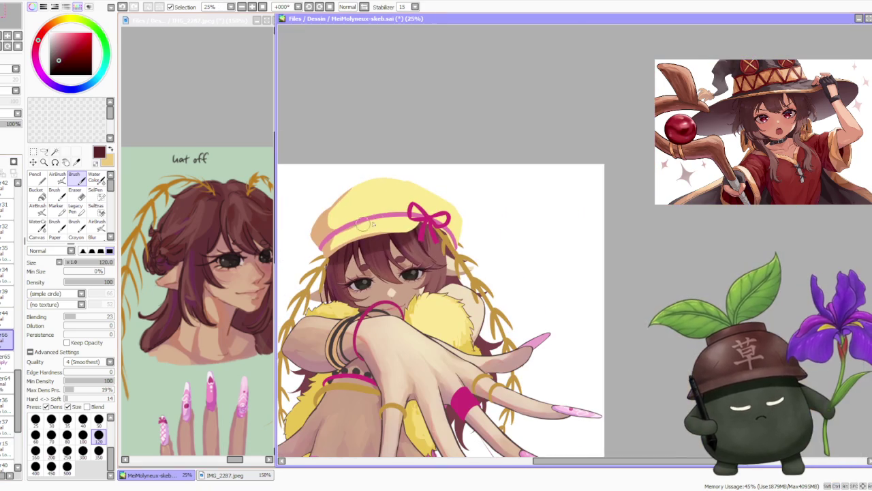
Mirror the canvas horizontally so the view shows Inv.
left_click(363, 8)
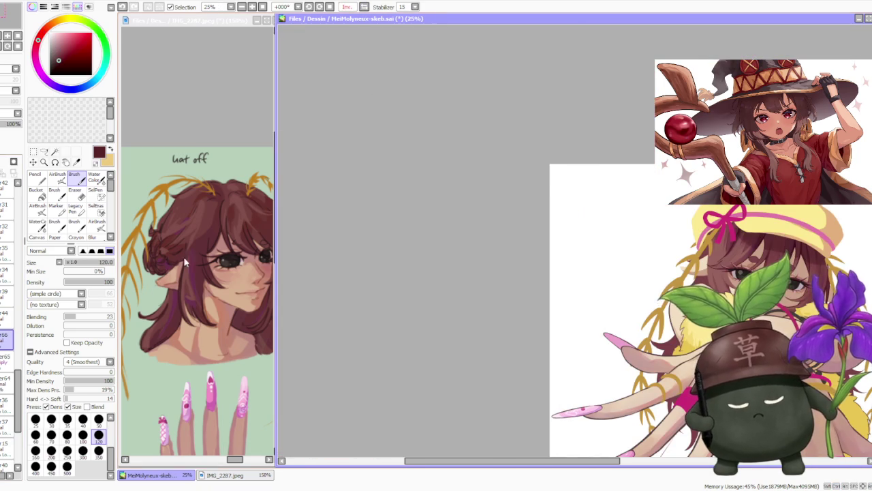
scroll(353, 321, "up", 4)
scroll(353, 322, "down", 1)
scroll(354, 322, "up", 1)
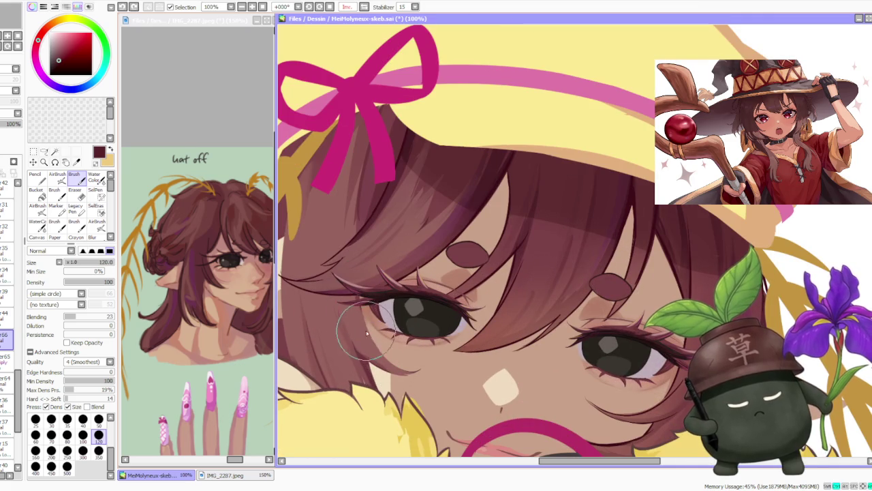
scroll(345, 236, "up", 1)
scroll(348, 258, "down", 1)
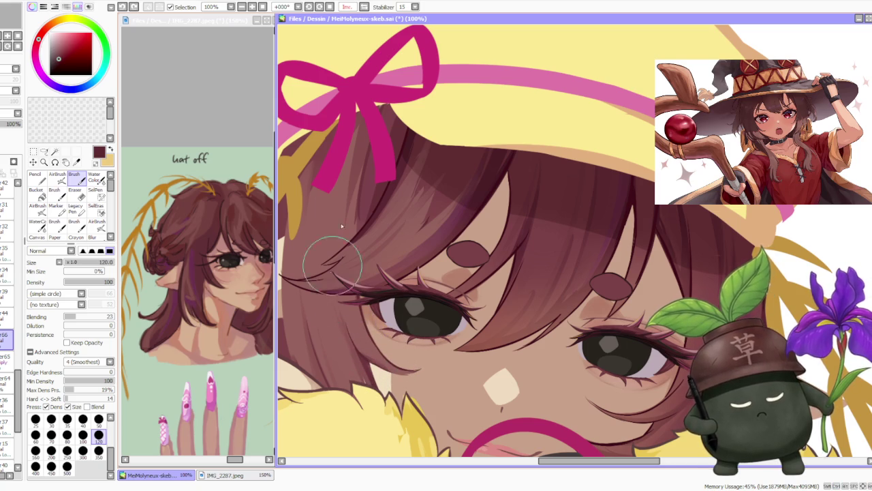
scroll(504, 312, "up", 1)
scroll(487, 310, "down", 1)
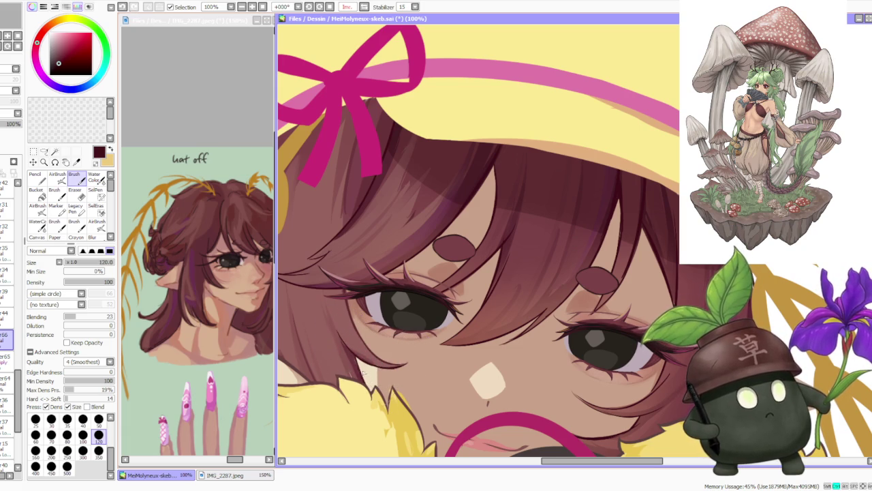
scroll(359, 370, "up", 1)
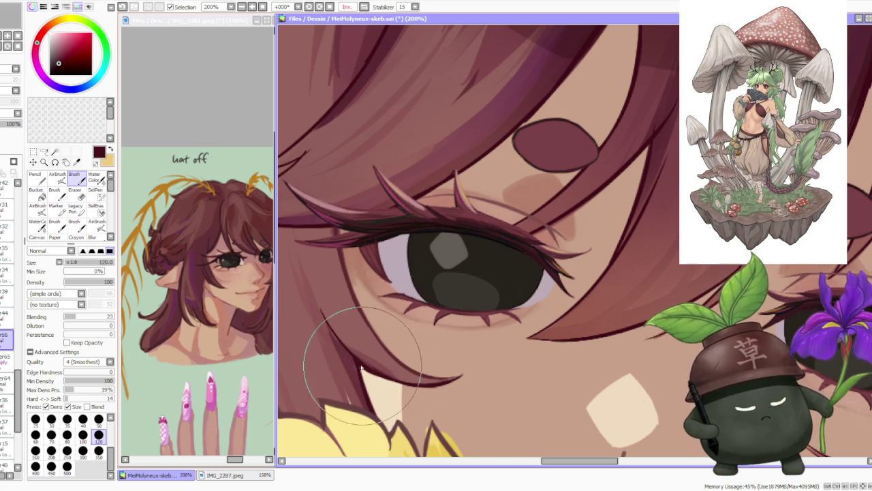
scroll(365, 370, "down", 2)
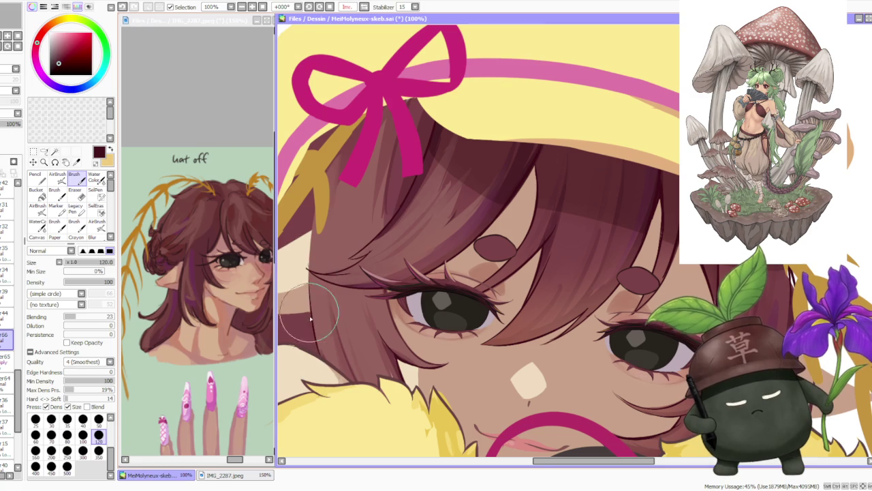
scroll(312, 320, "down", 2)
scroll(317, 348, "up", 1)
scroll(324, 377, "up", 1)
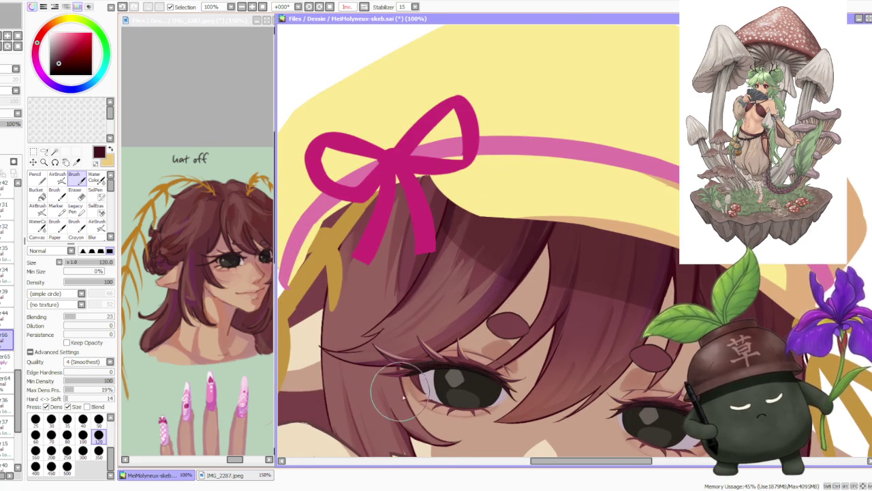
scroll(401, 392, "up", 2)
scroll(402, 390, "down", 3)
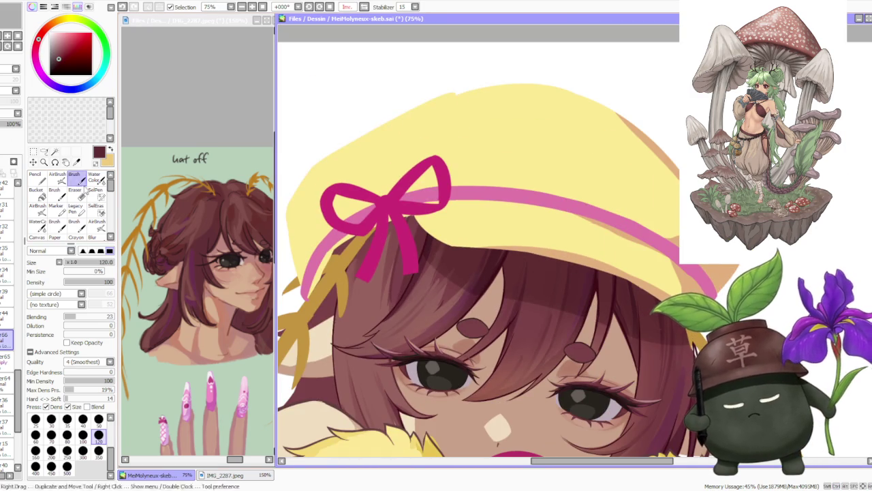
scroll(350, 238, "down", 1)
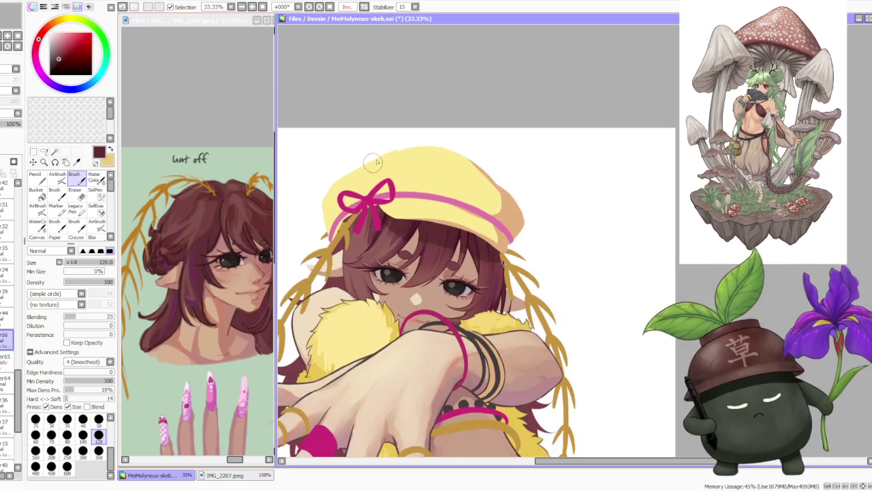
scroll(354, 245, "up", 2)
scroll(361, 268, "up", 1)
scroll(374, 274, "up", 1)
scroll(375, 274, "down", 3)
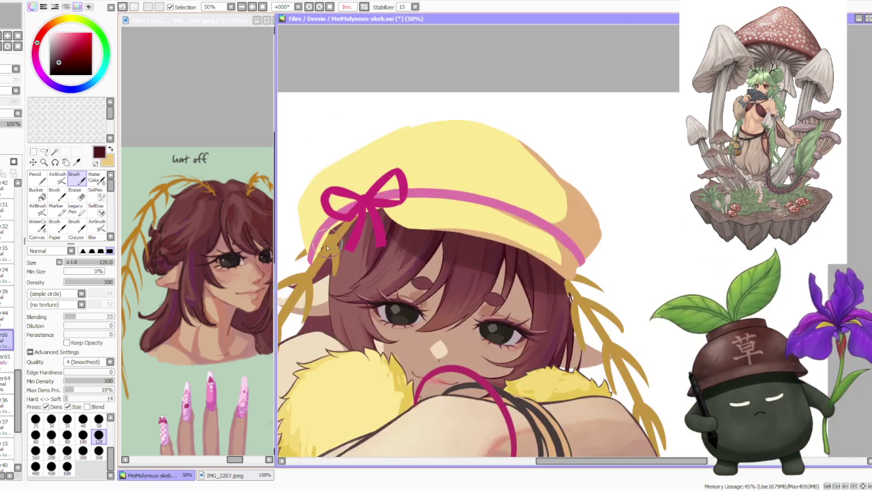
scroll(344, 273, "up", 1)
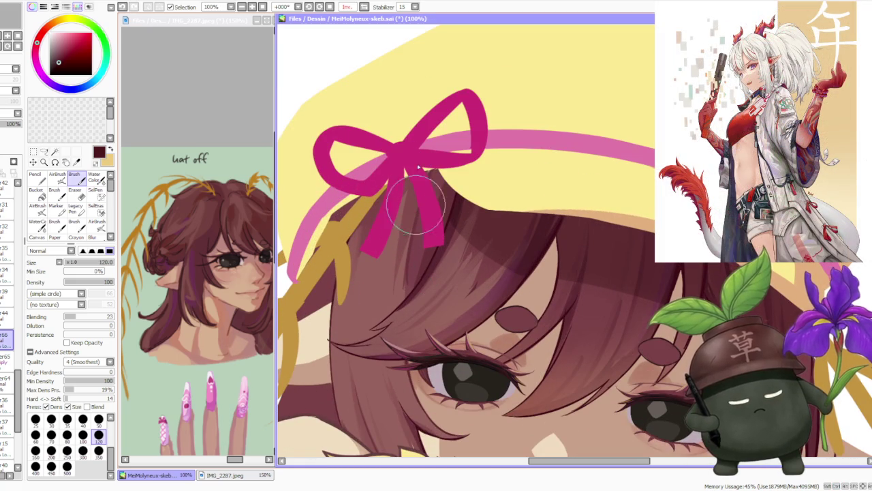
left_click(9, 423)
left_click(402, 252, "alt")
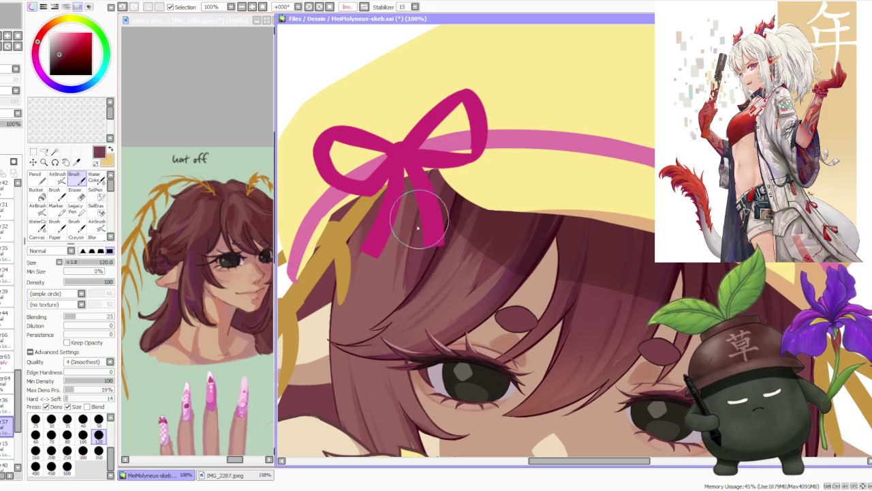
scroll(452, 175, "down", 3)
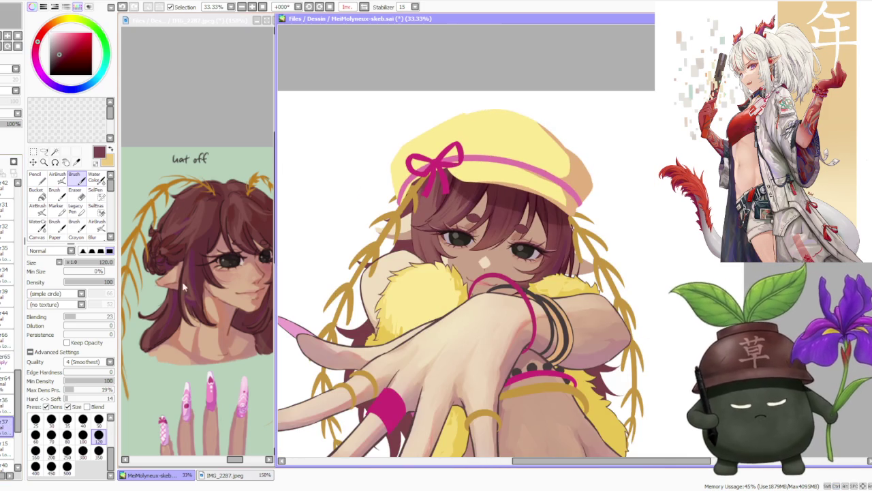
left_click(6, 359)
scroll(470, 196, "up", 3)
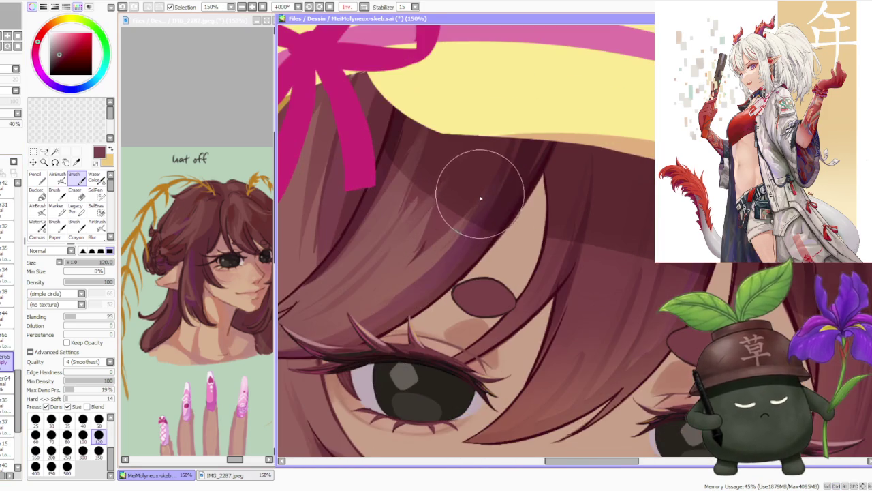
scroll(448, 225, "down", 2)
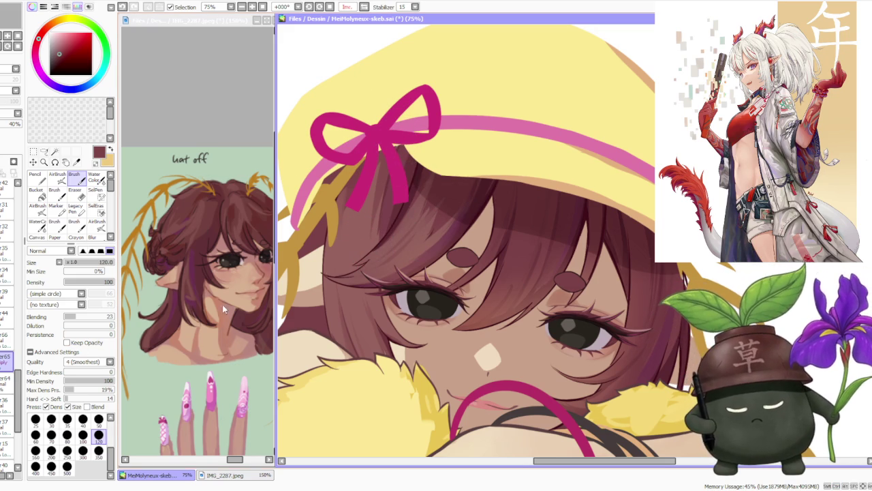
On the bow layer, paint over the hat brim around the ribbon knot.
left_click(5, 426)
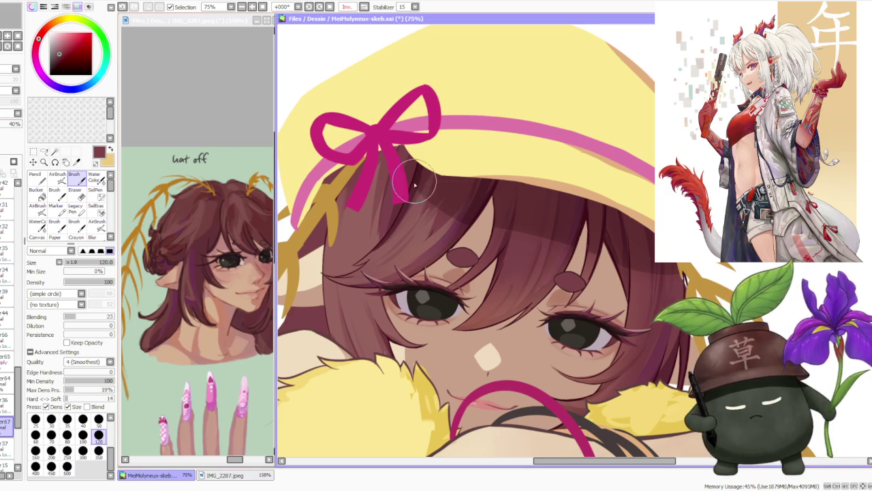
left_click_drag(416, 184, 399, 142)
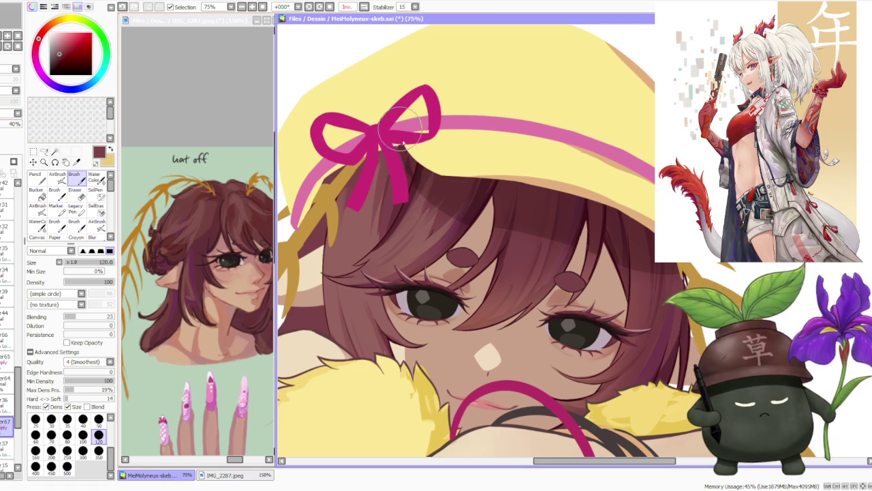
left_click_drag(416, 173, 399, 160)
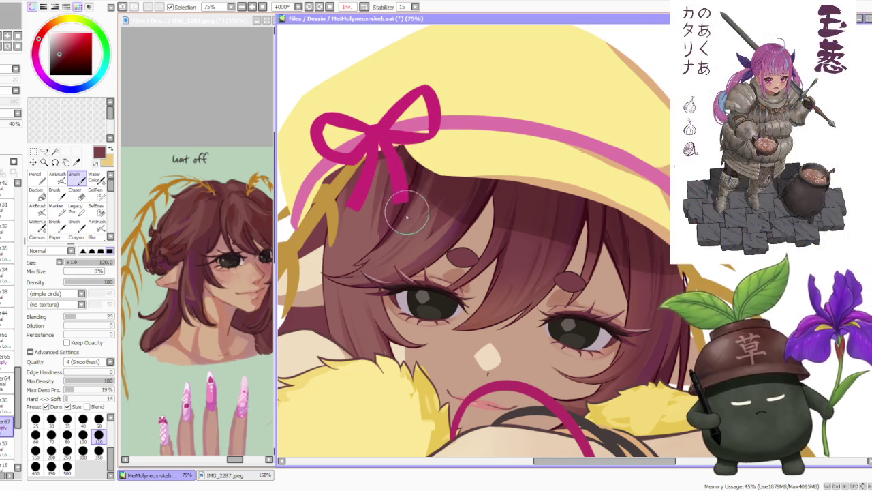
Redraw the pink ribbon tails hanging below the knot, retrying unwanted strokes.
mouse_move(407, 199)
left_mouse_down()
mouse_move(399, 156)
mouse_move(372, 215)
left_mouse_up()
key("ctrl+z")
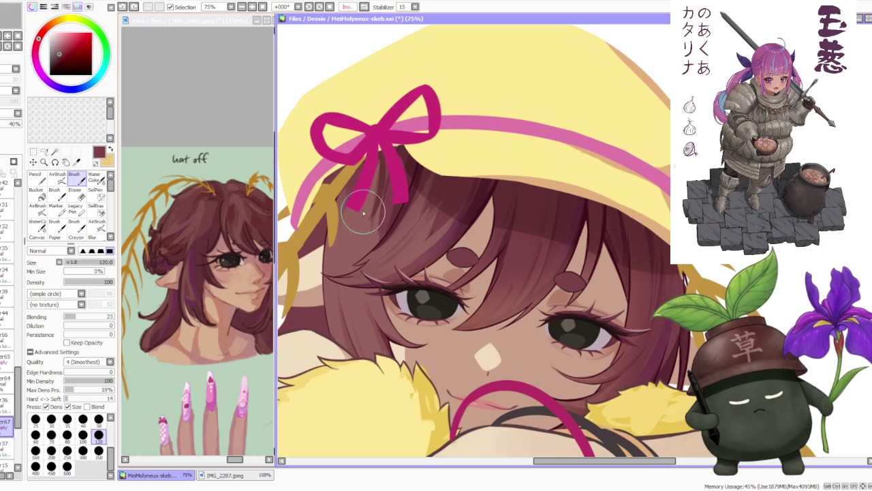
left_click_drag(375, 170, 359, 205)
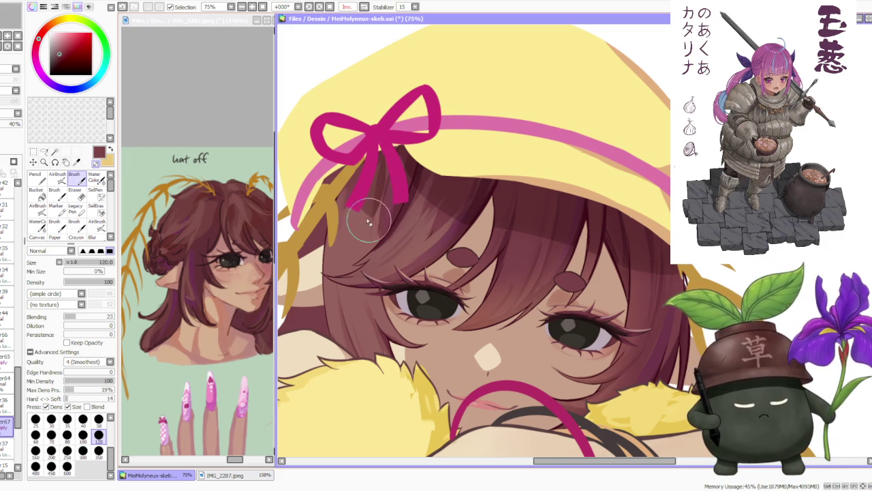
key("ctrl+z")
left_click_drag(386, 145, 409, 196)
Compare ribbon tail versions with undo/redo and settle on the preferred one.
key("ctrl+z")
key("ctrl+y")
key("ctrl+z")
key("ctrl+y")
key("ctrl+z")
key("ctrl+y")
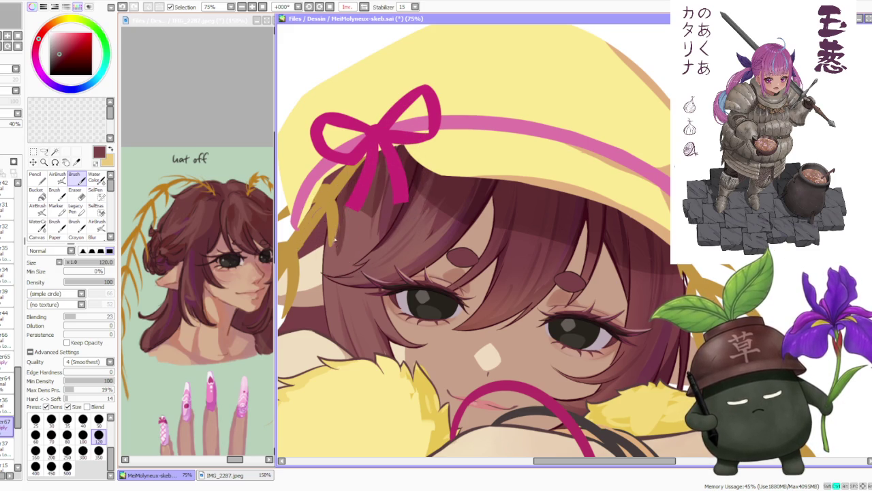
Restore the canvas to Normal, unmirrored orientation.
scroll(362, 117, "down", 3)
scroll(362, 117, "down", 1)
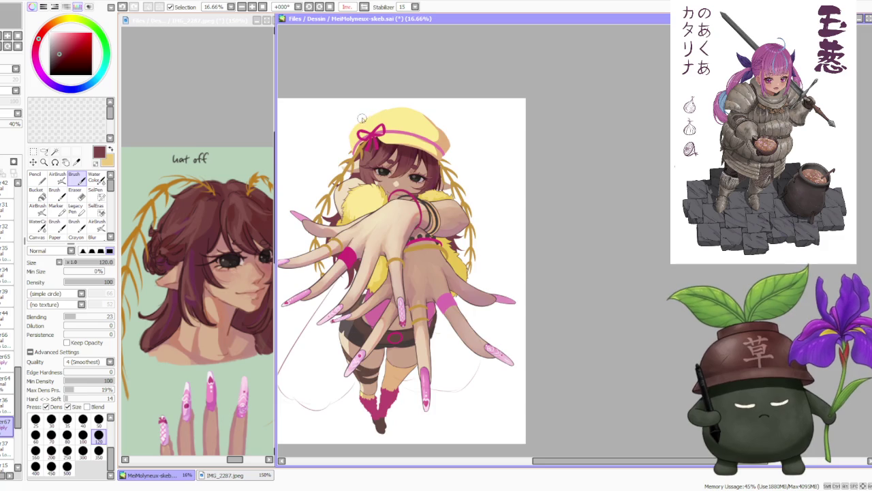
scroll(362, 118, "up", 3)
scroll(349, 183, "down", 1)
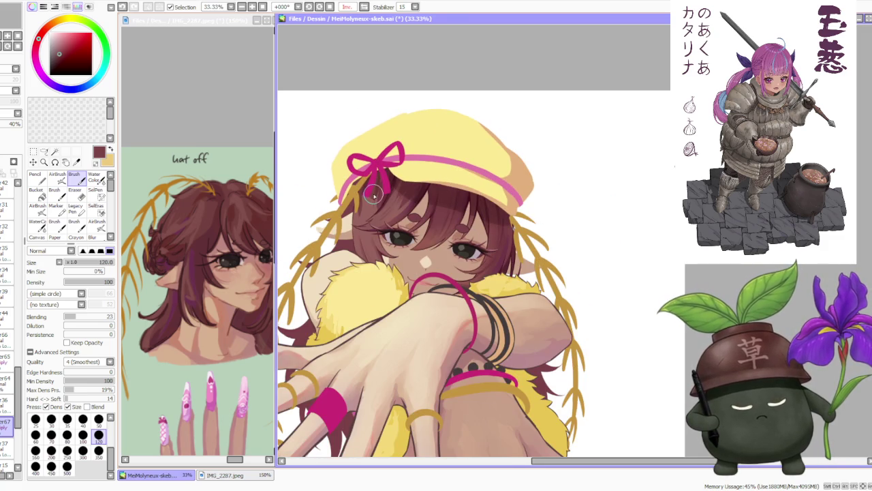
left_click(364, 7)
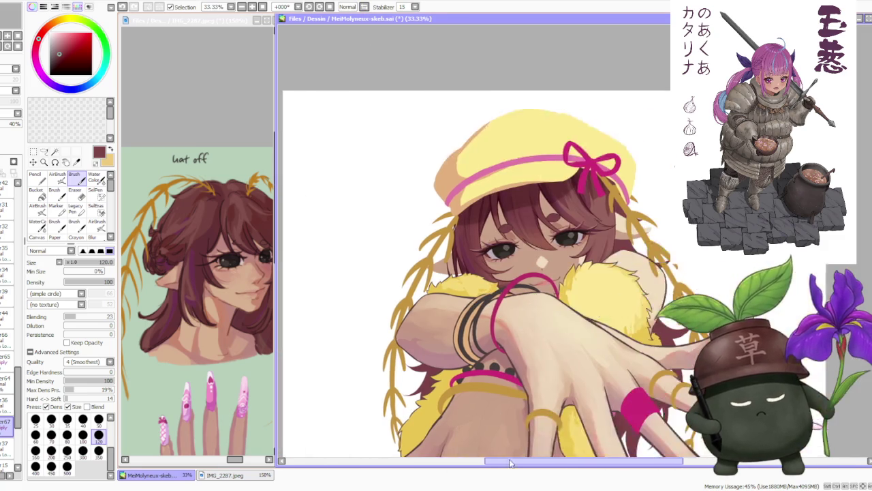
left_click_drag(425, 436, 201, 456)
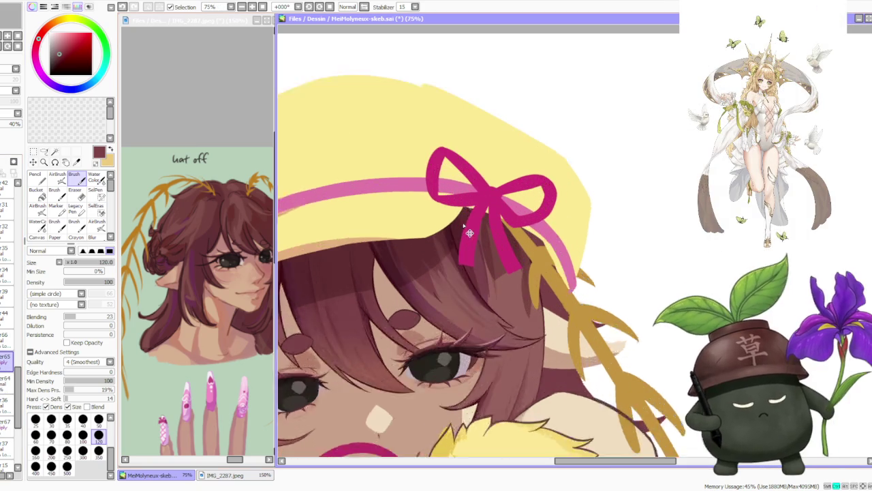
Make layer 67 the active painting layer.
scroll(451, 281, "up", 3)
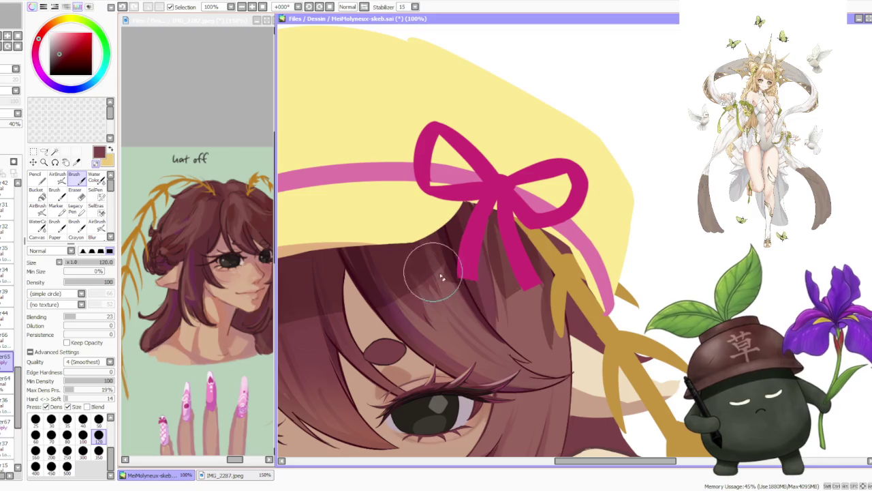
scroll(470, 218, "down", 4)
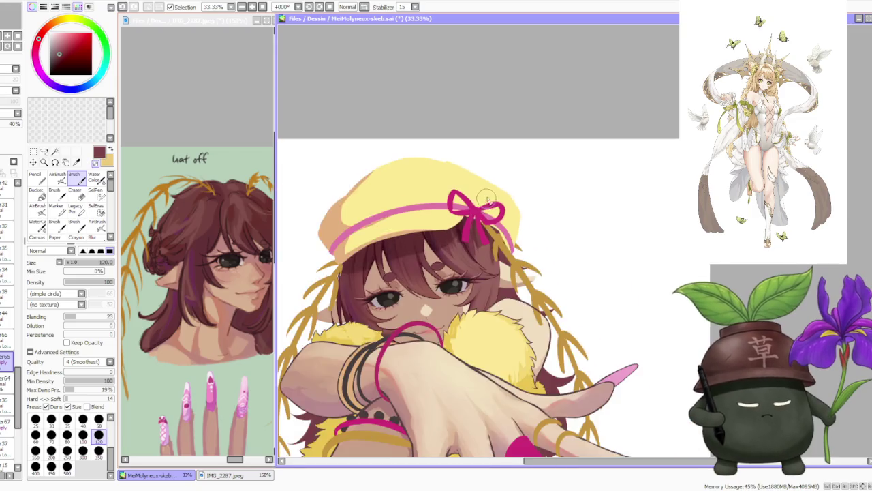
scroll(505, 208, "down", 3)
scroll(505, 201, "up", 1)
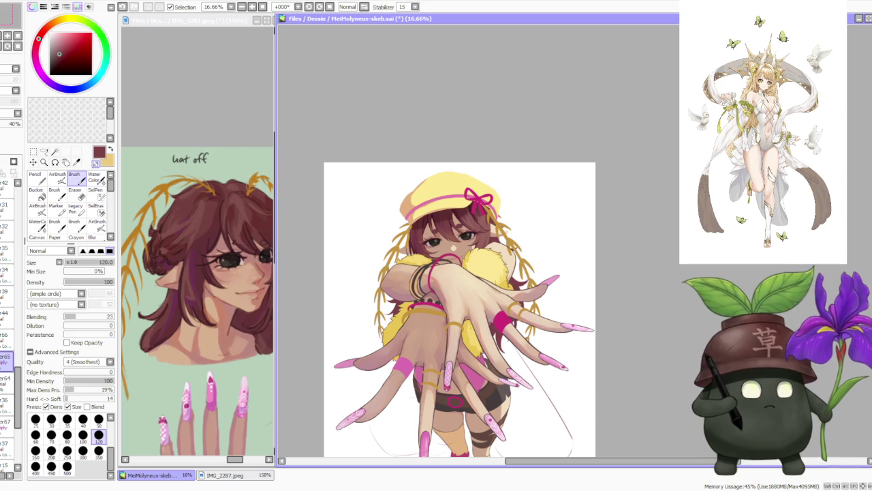
scroll(658, 284, "up", 2)
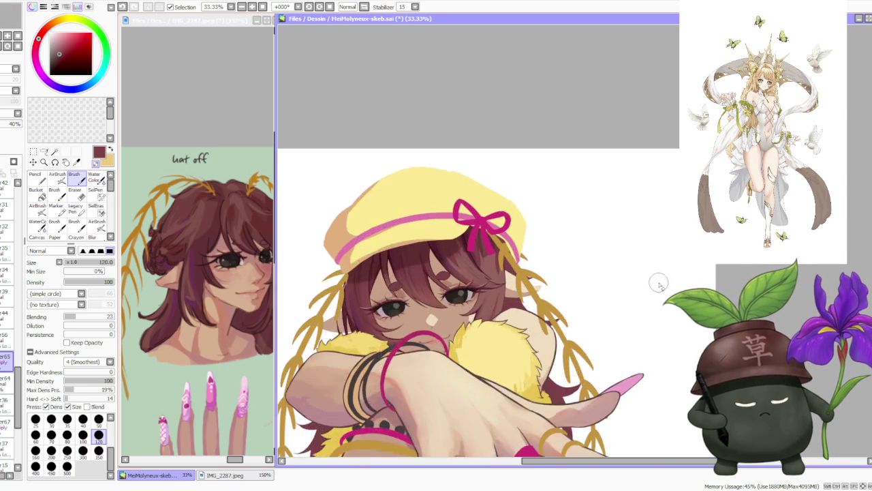
scroll(656, 283, "up", 1)
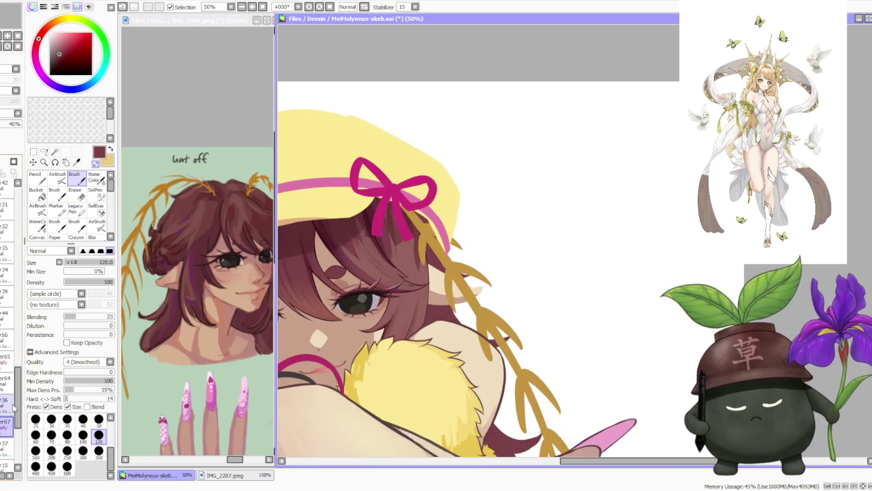
left_click(6, 424)
scroll(374, 282, "up", 1)
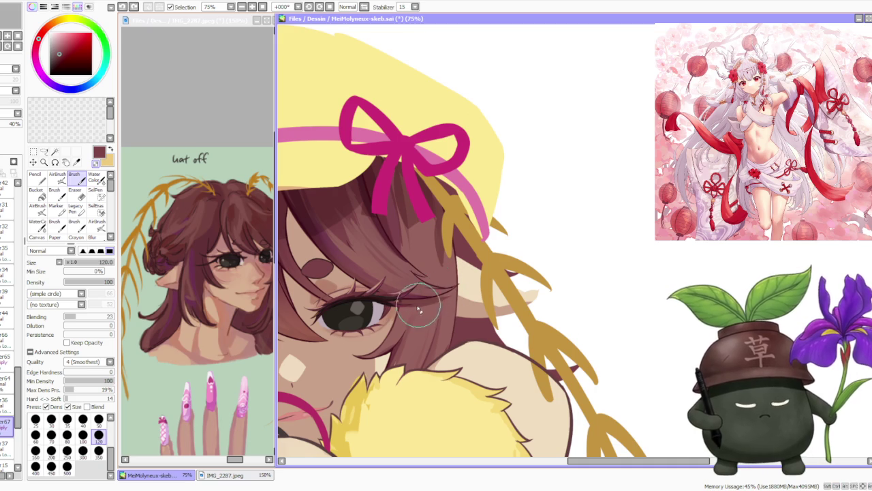
scroll(381, 246, "down", 3)
scroll(359, 207, "down", 1)
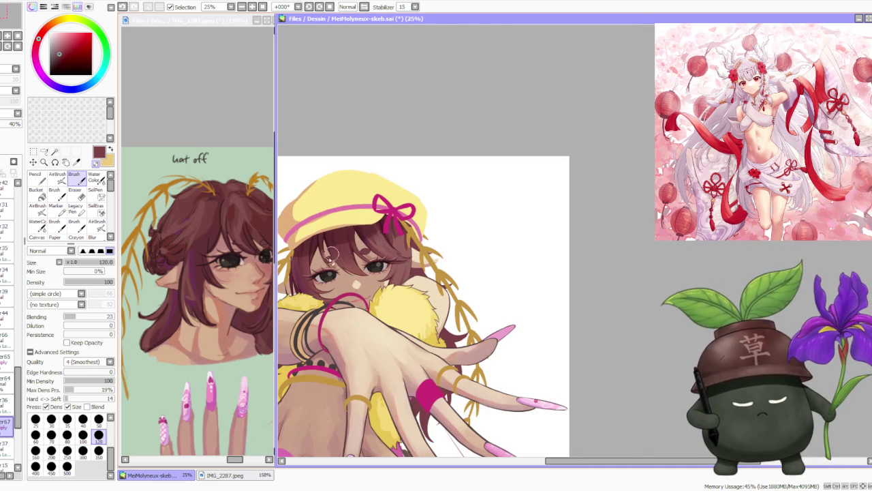
scroll(332, 252, "up", 1)
scroll(354, 224, "up", 1)
scroll(381, 204, "up", 1)
scroll(414, 188, "down", 1)
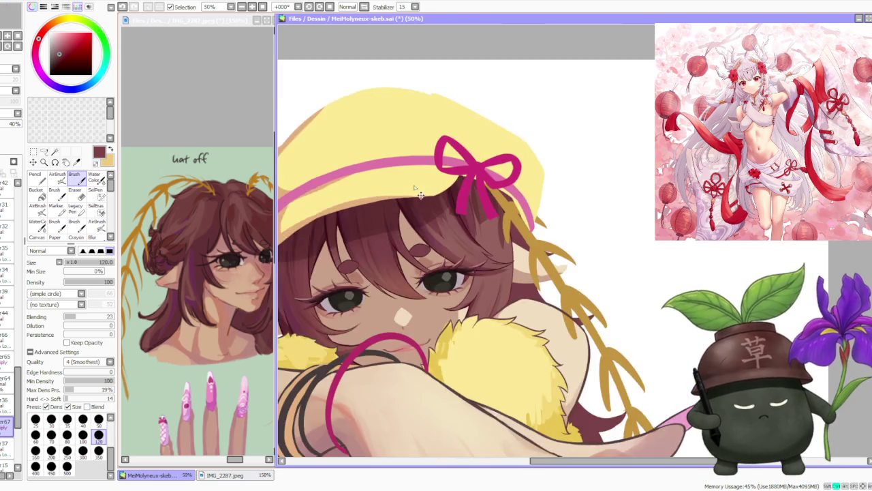
scroll(414, 188, "down", 1)
scroll(451, 229, "down", 1)
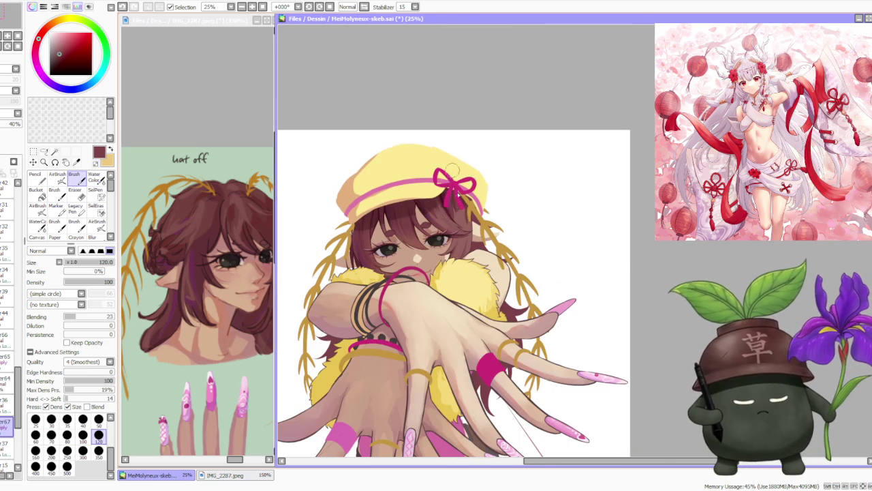
scroll(451, 160, "up", 2)
left_click(7, 443)
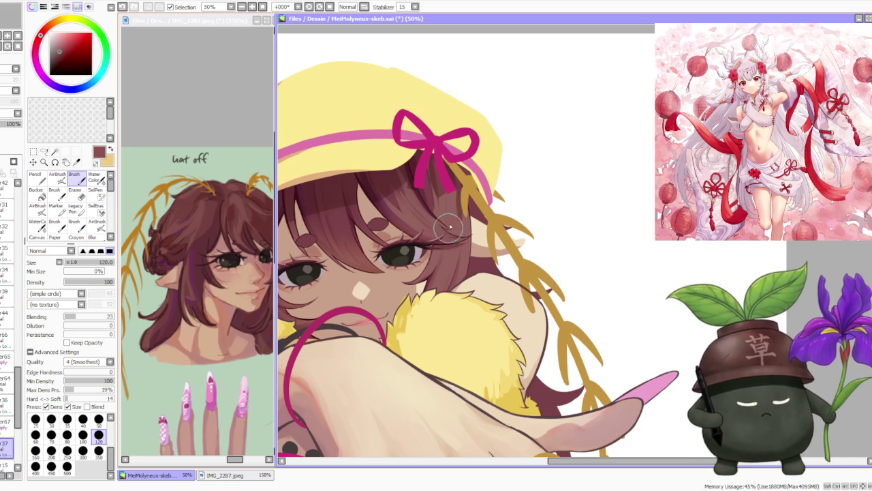
scroll(443, 257, "up", 3)
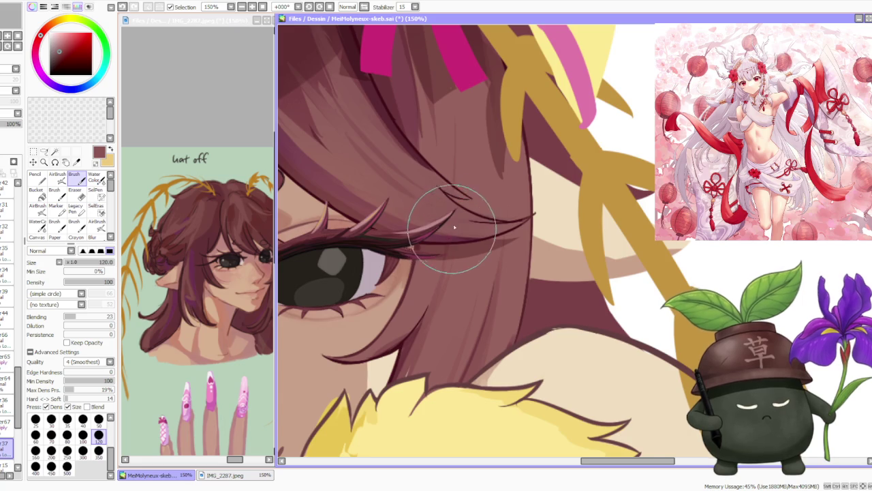
scroll(450, 202, "down", 3)
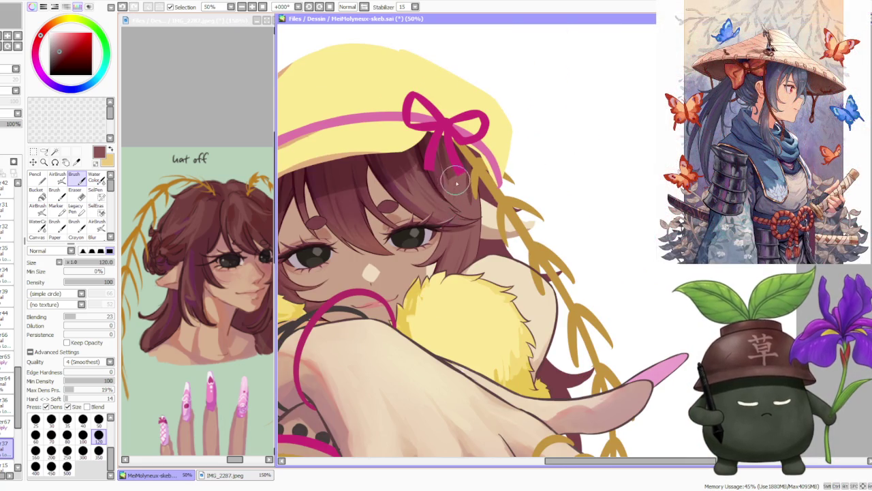
scroll(461, 203, "down", 3)
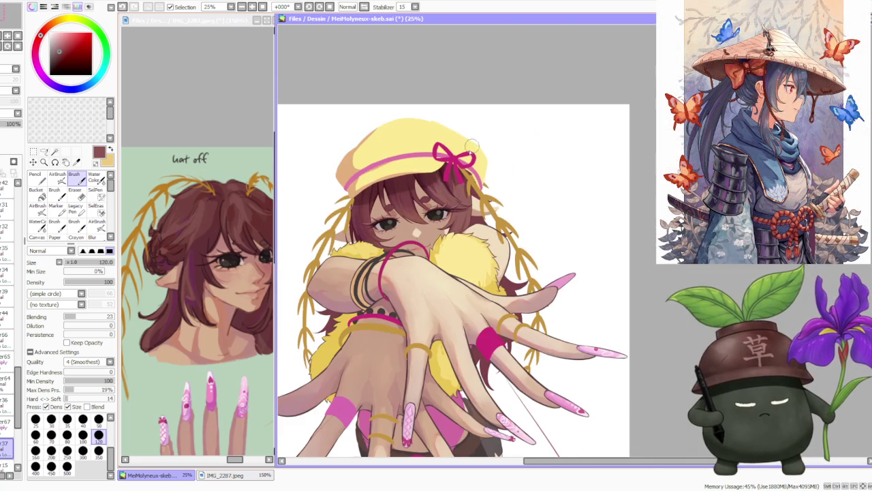
scroll(472, 144, "up", 3)
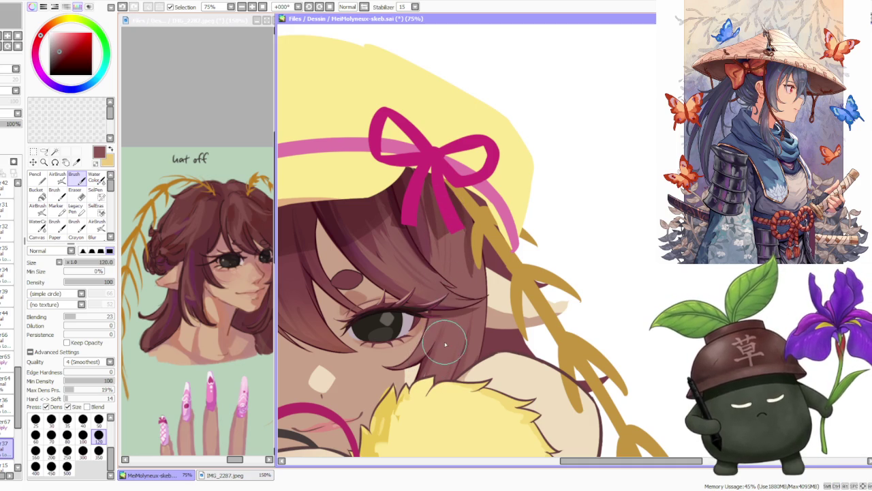
left_click_drag(412, 311, 450, 307)
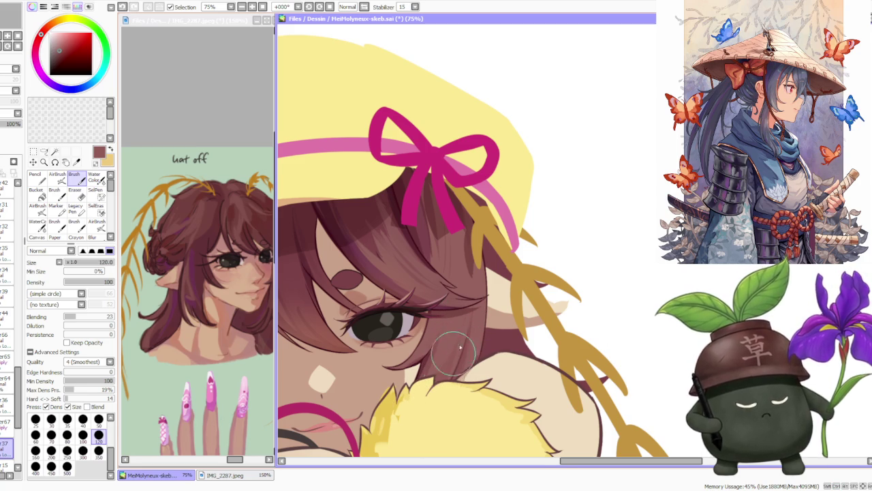
scroll(454, 354, "down", 1)
scroll(460, 327, "down", 1)
scroll(466, 293, "down", 1)
scroll(472, 260, "down", 1)
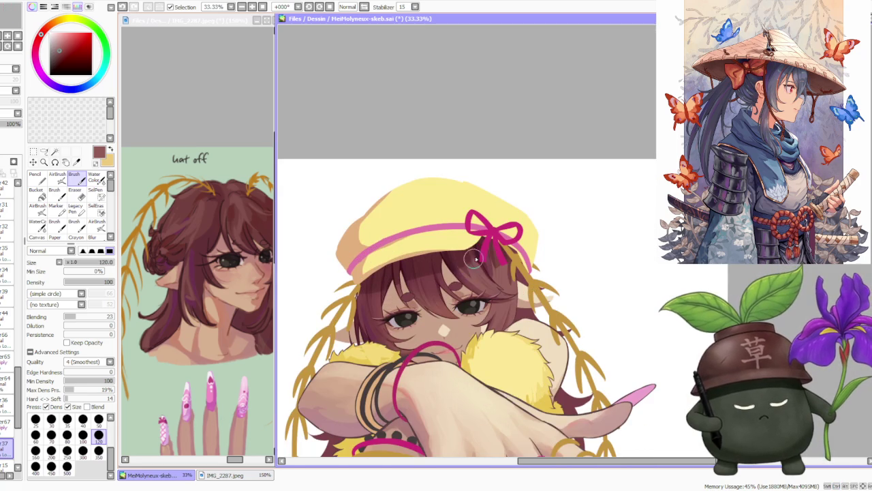
scroll(485, 235, "down", 1)
scroll(487, 233, "up", 2)
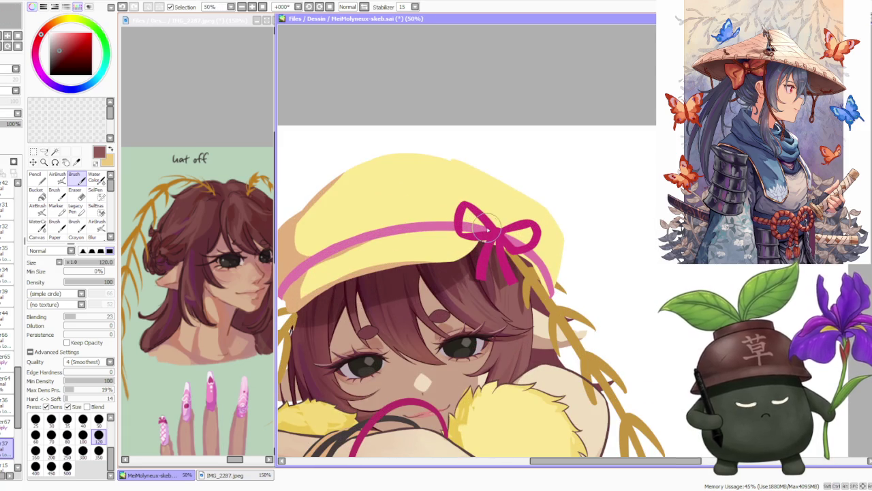
scroll(487, 233, "down", 1)
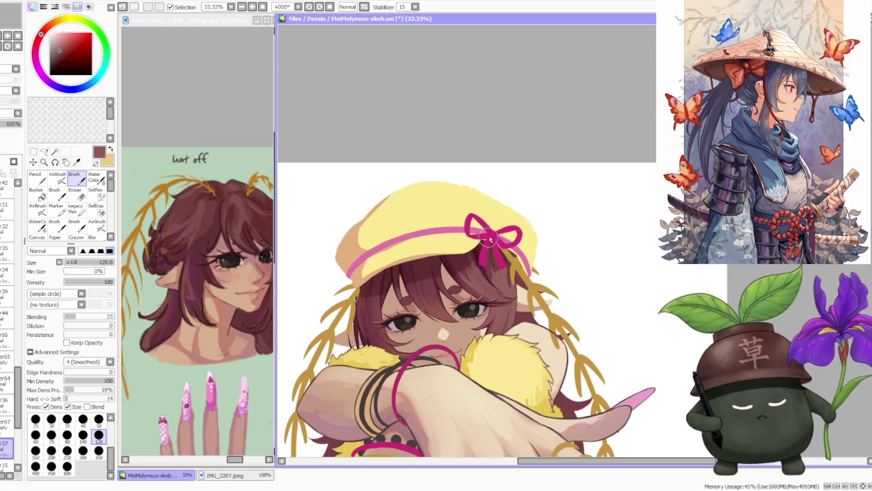
scroll(521, 222, "down", 2)
scroll(538, 239, "down", 1)
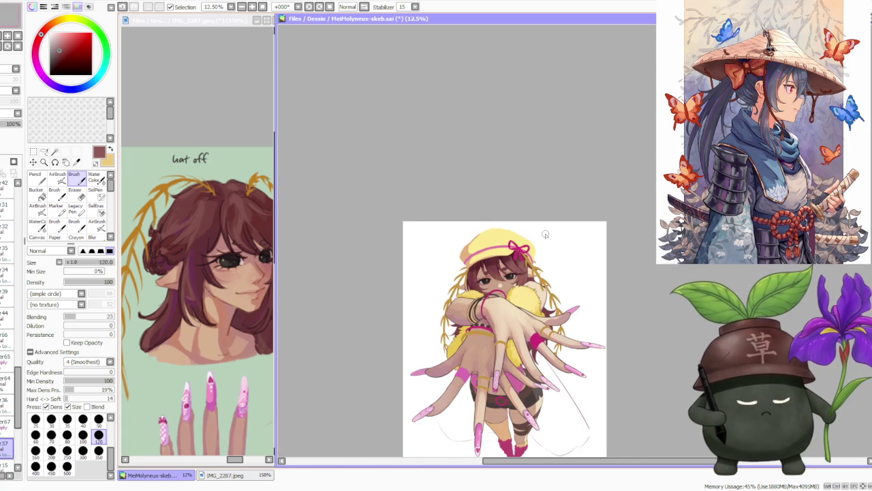
scroll(541, 223, "up", 1)
scroll(490, 265, "up", 1)
scroll(475, 271, "down", 1)
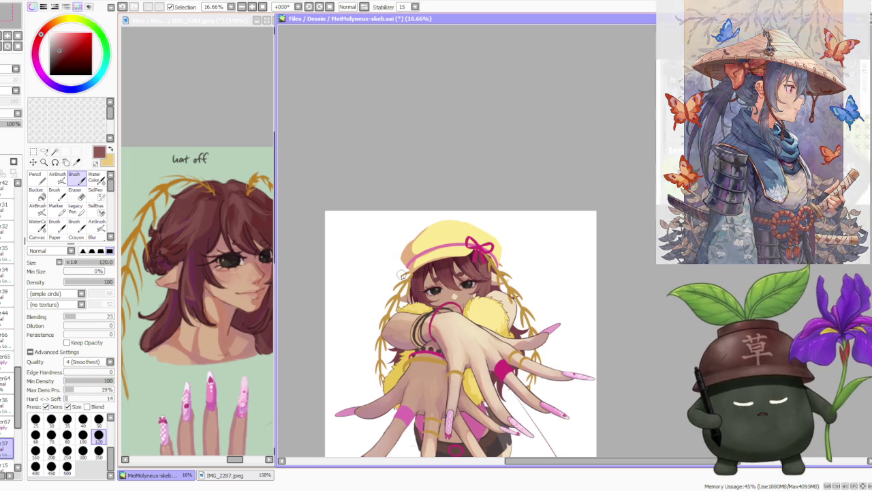
scroll(399, 280, "up", 2)
scroll(396, 281, "up", 1)
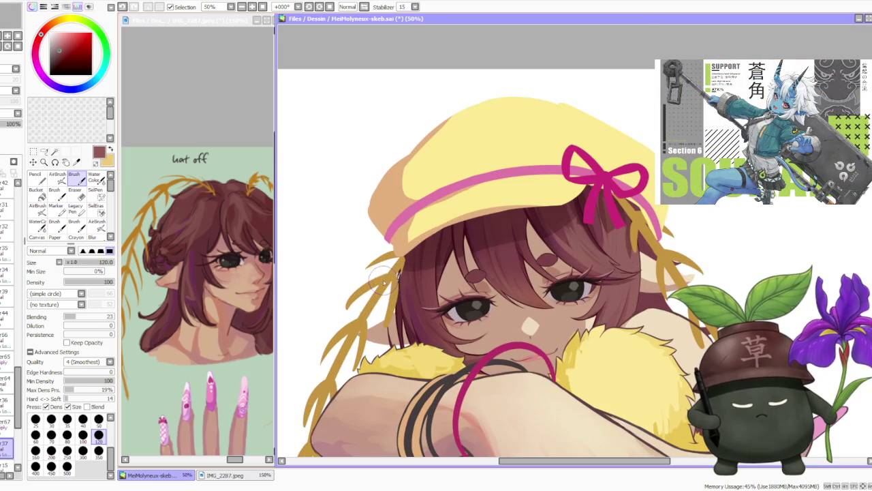
left_click(6, 405)
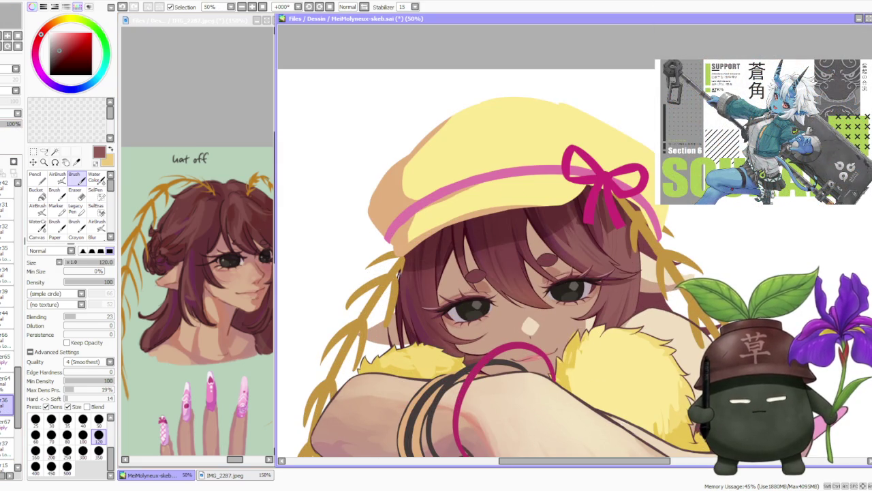
scroll(389, 266, "up", 2)
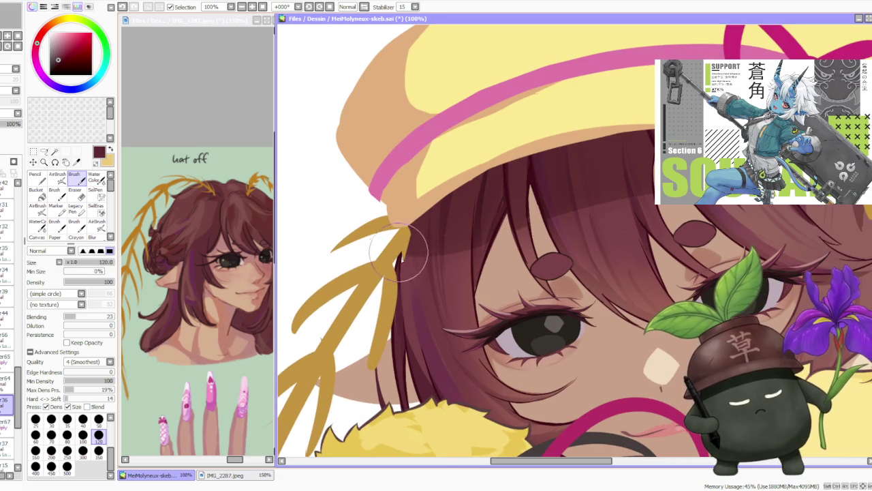
scroll(409, 231, "down", 2)
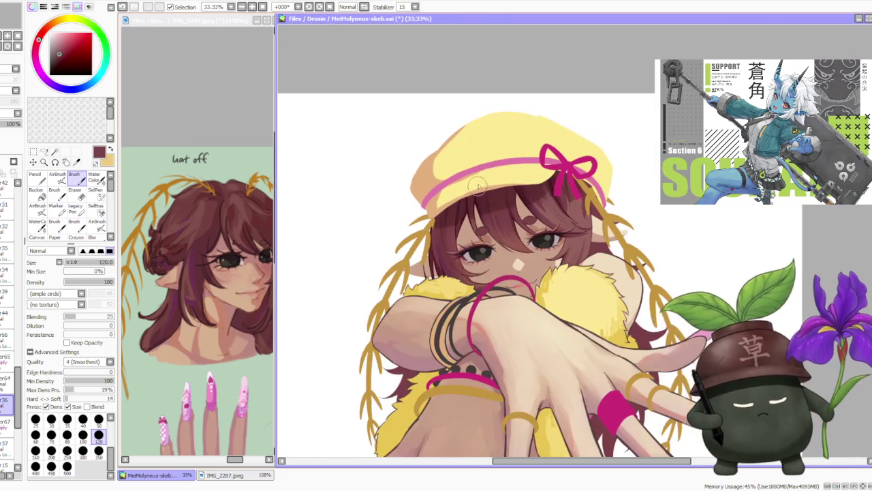
scroll(449, 198, "down", 2)
scroll(492, 166, "up", 1)
scroll(470, 201, "up", 1)
scroll(464, 207, "up", 1)
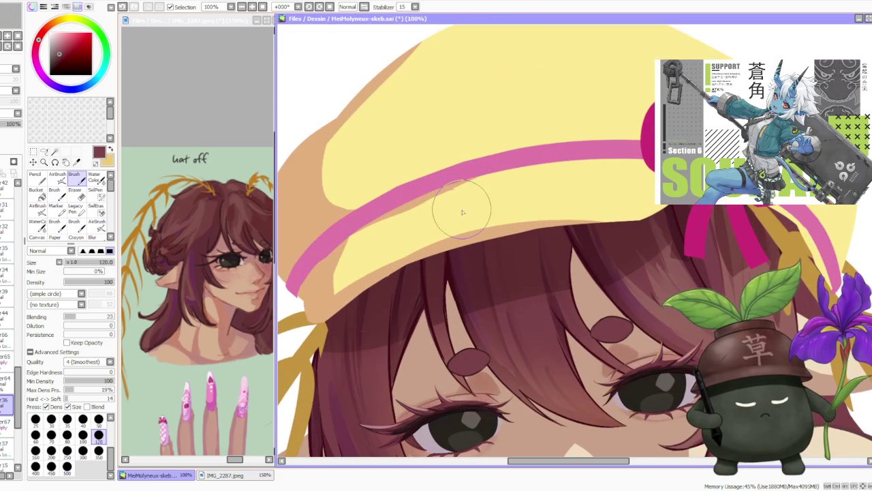
scroll(463, 209, "down", 1)
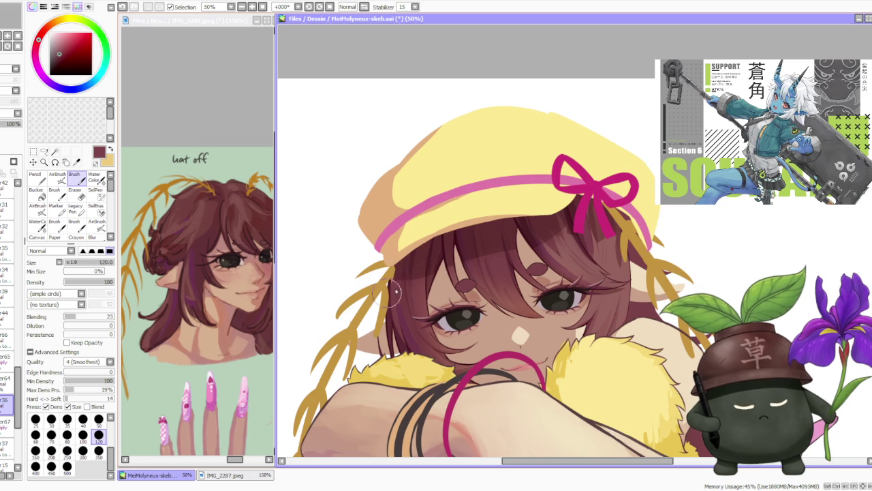
scroll(446, 235, "down", 1)
scroll(470, 200, "down", 1)
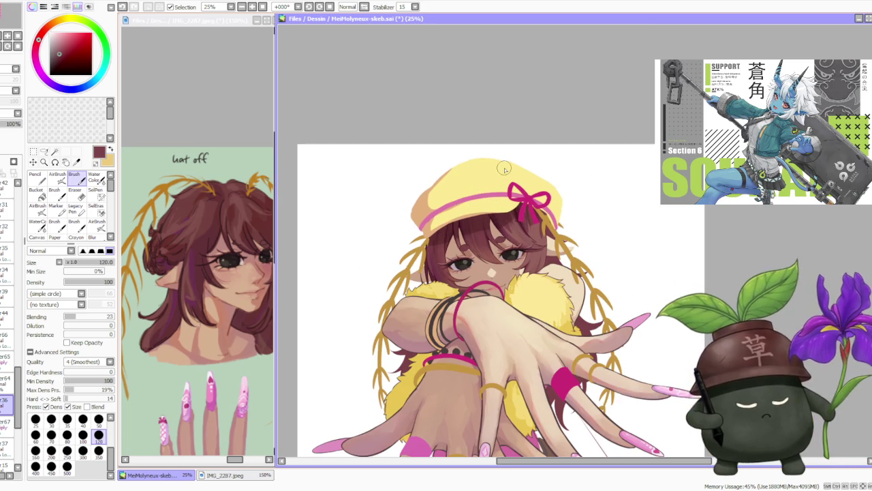
scroll(505, 169, "up", 2)
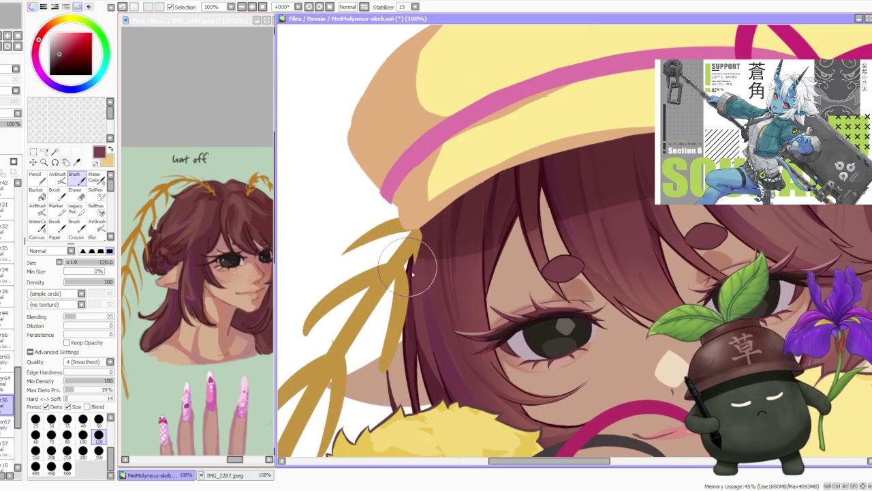
scroll(433, 249, "down", 2)
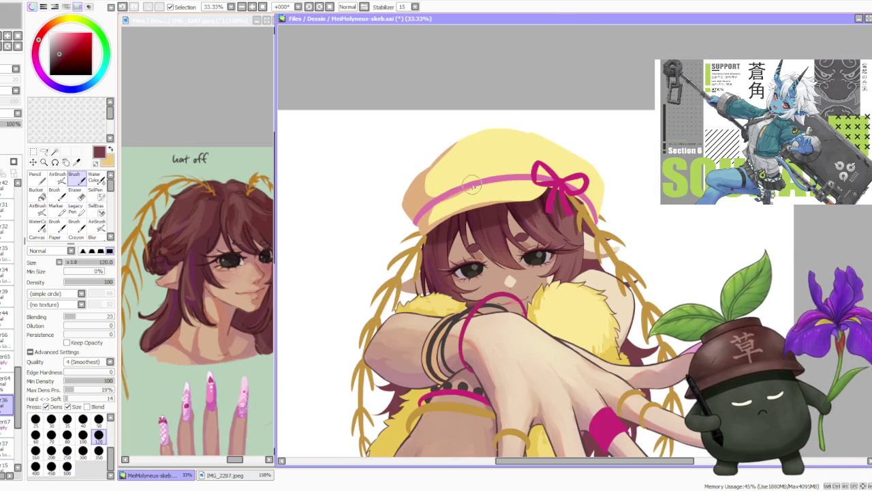
scroll(469, 188, "up", 2)
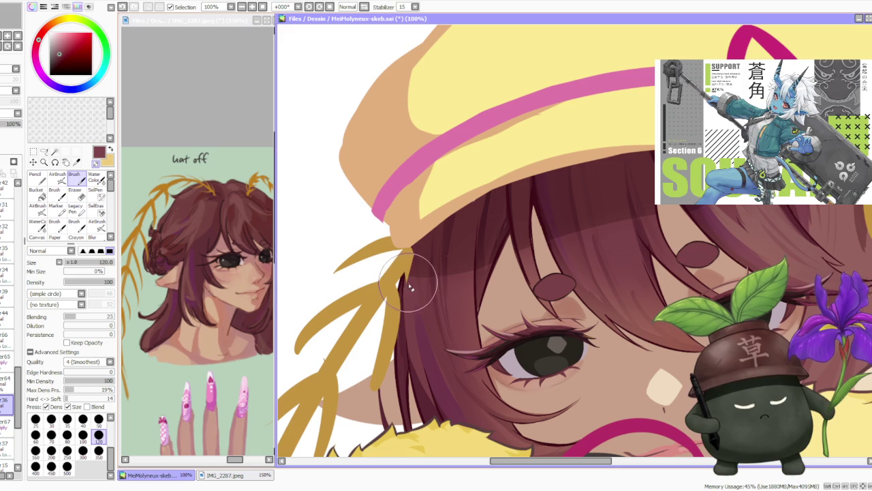
scroll(425, 249, "down", 1)
scroll(425, 249, "down", 1)
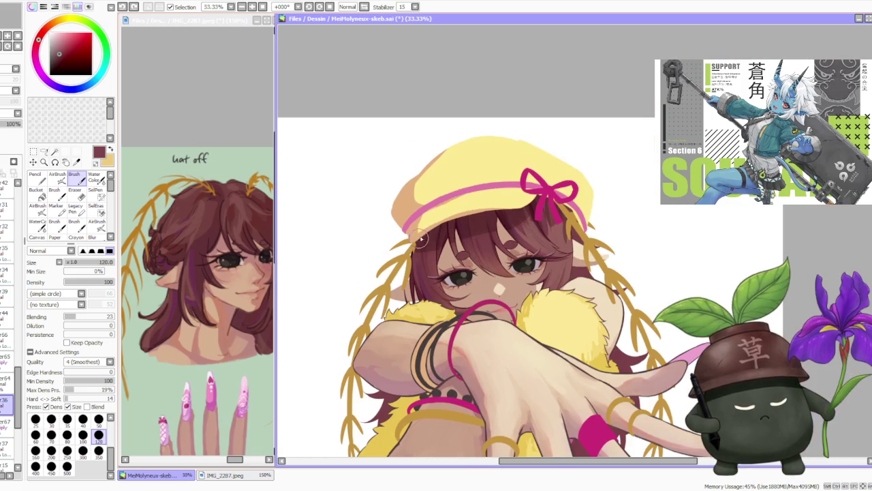
scroll(461, 198, "down", 1)
scroll(455, 204, "down", 1)
scroll(446, 237, "down", 1)
scroll(446, 184, "up", 3)
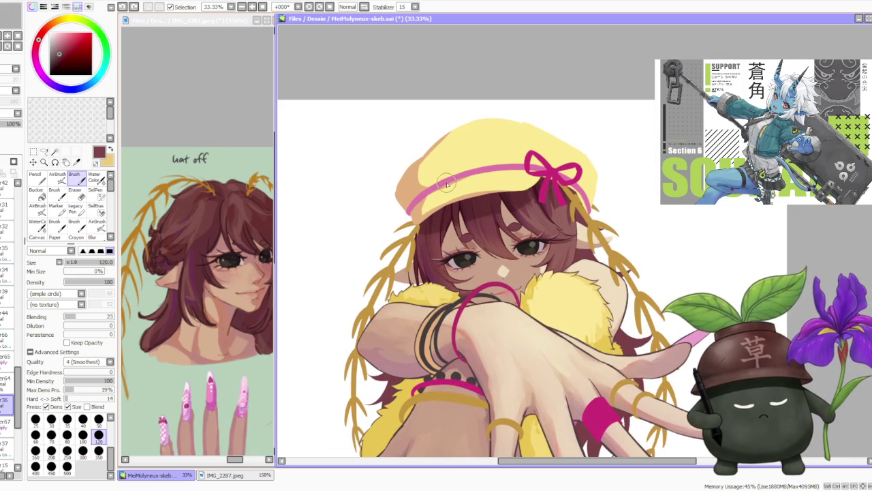
scroll(477, 171, "down", 3)
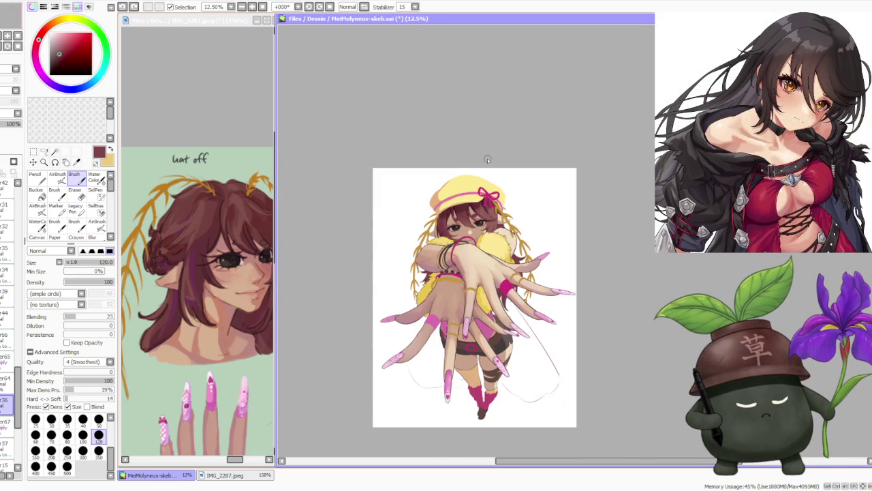
Zoom out to 16.66% and select layer 33 lower in the stack.
scroll(487, 158, "up", 2)
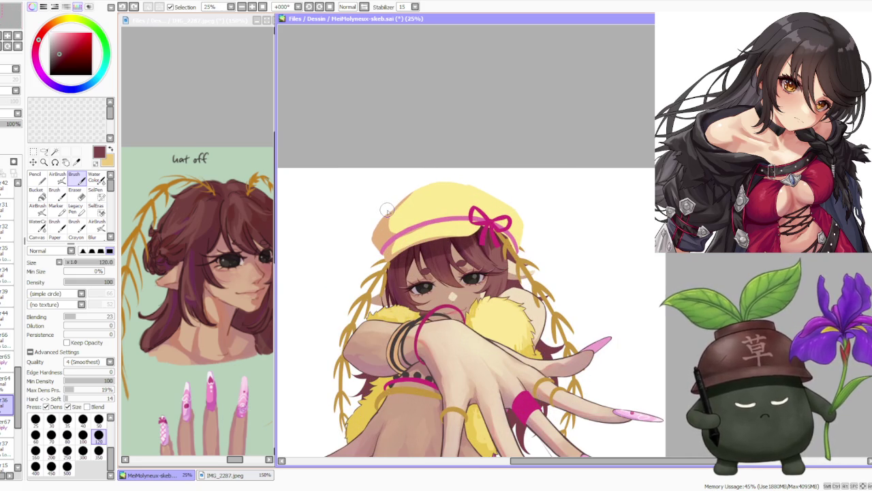
scroll(412, 238, "down", 1)
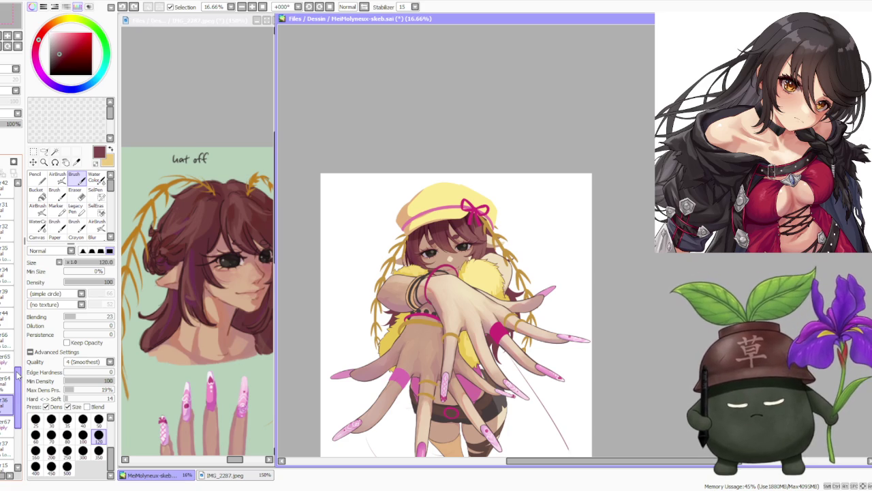
scroll(19, 373, "down", 2)
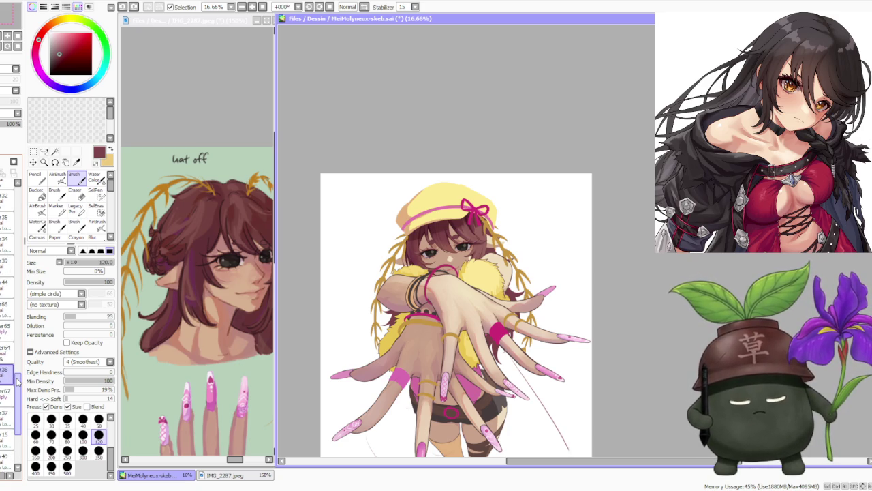
scroll(17, 384, "down", 3)
scroll(15, 398, "down", 2)
scroll(13, 417, "down", 3)
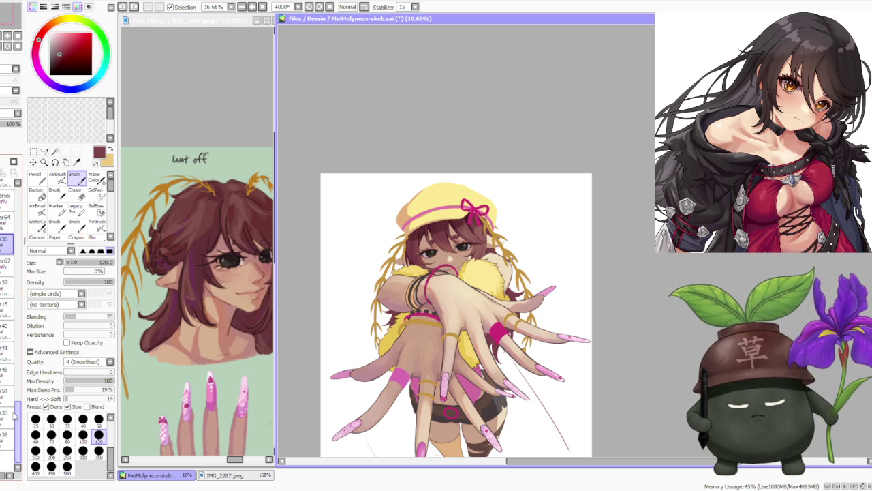
left_click(8, 415)
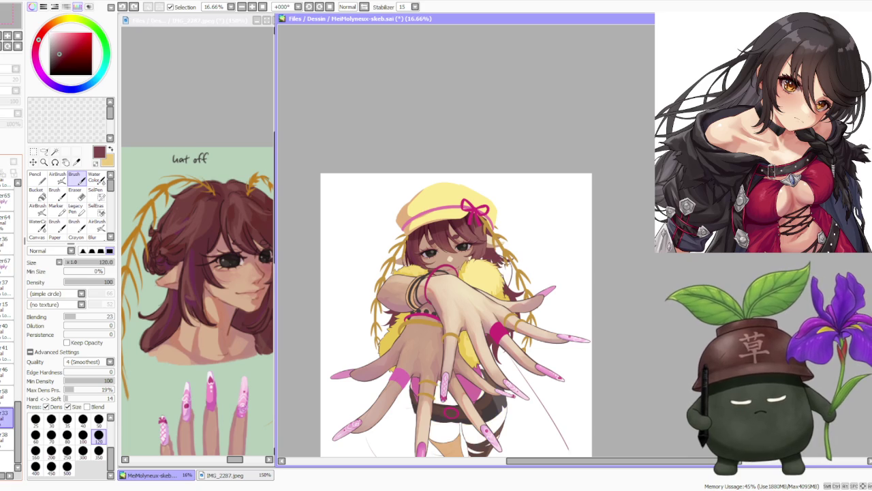
Make layer 15 the working layer.
scroll(10, 307, "up", 2)
left_click(7, 336)
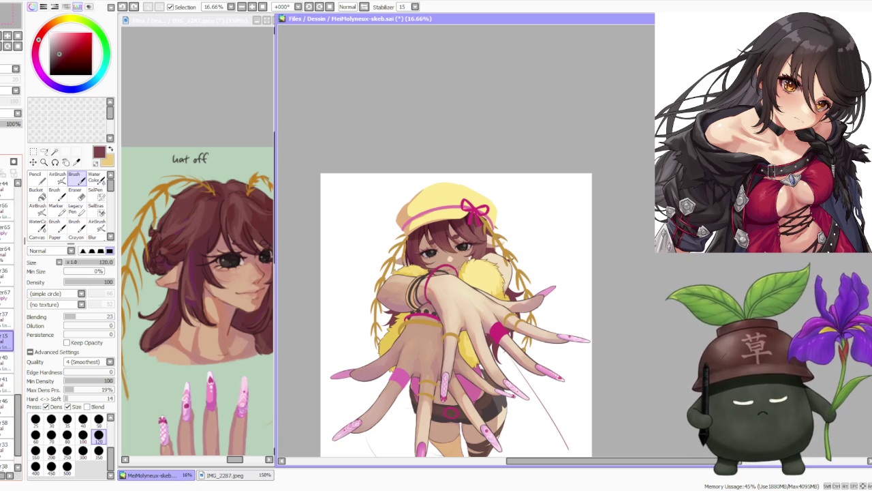
scroll(10, 307, "up", 5)
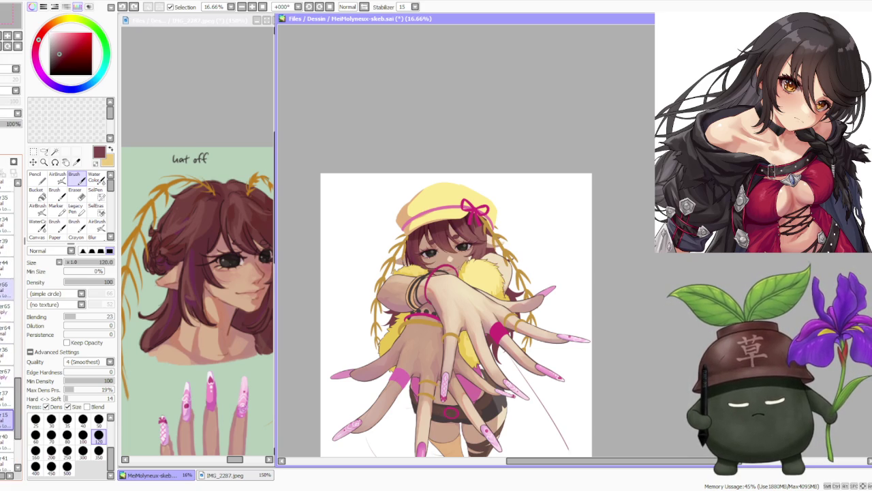
scroll(10, 307, "up", 2)
scroll(11, 307, "up", 1)
scroll(10, 307, "up", 2)
scroll(10, 307, "up", 2)
scroll(10, 307, "up", 1)
scroll(11, 306, "up", 1)
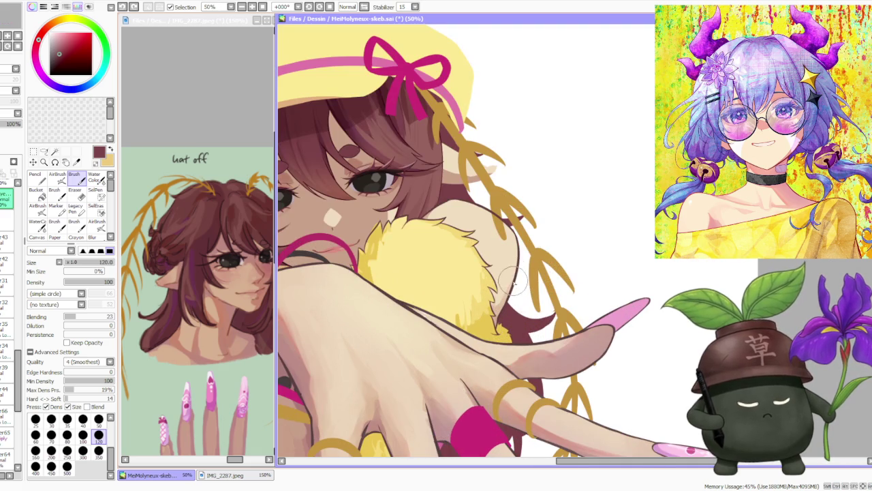
Tilt the view and paint dark brown strokes over the hair strand beside her cheek.
scroll(508, 278, "down", 2)
scroll(519, 282, "down", 2)
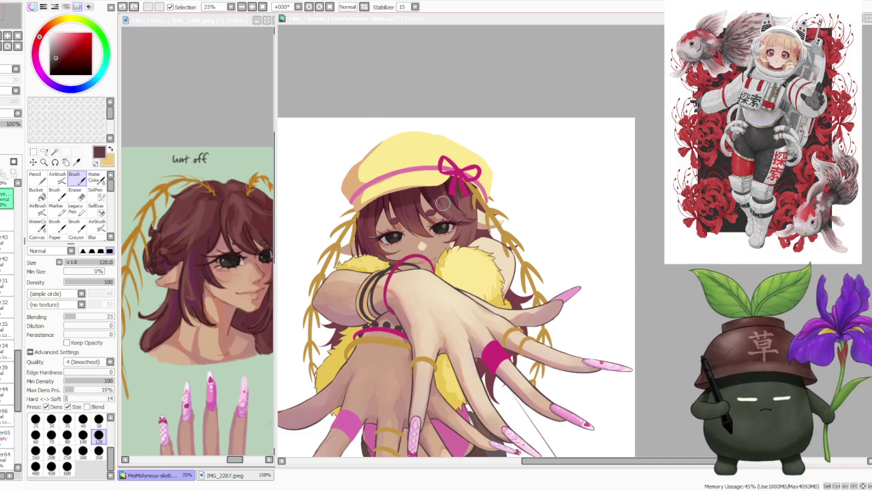
scroll(499, 136, "down", 1)
scroll(409, 234, "up", 1)
scroll(455, 213, "up", 1)
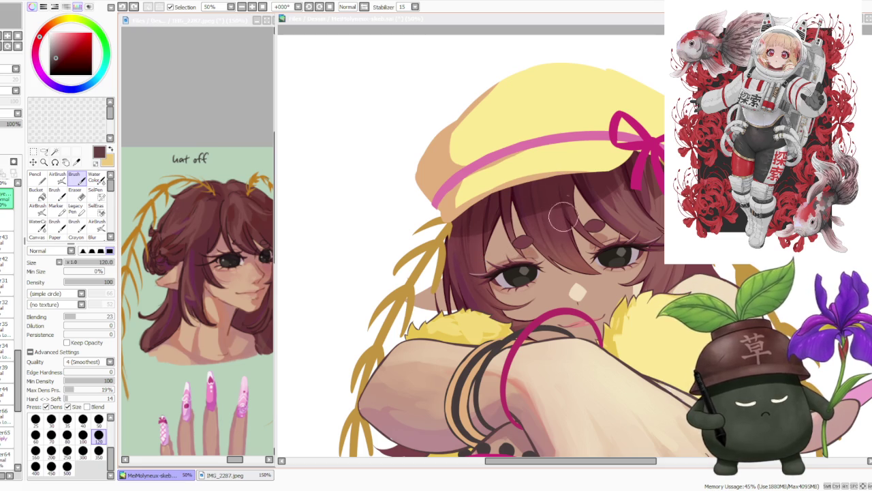
left_click(439, 38)
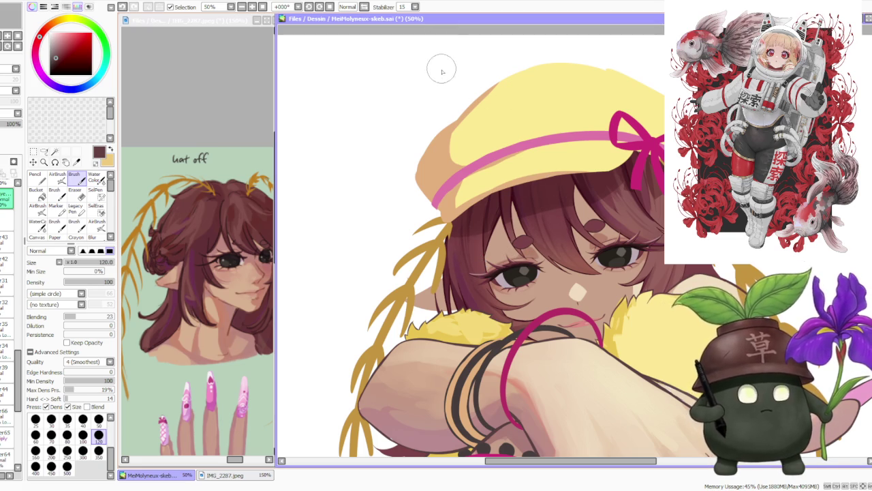
scroll(477, 204, "down", 1)
left_click_drag(477, 218, 513, 189)
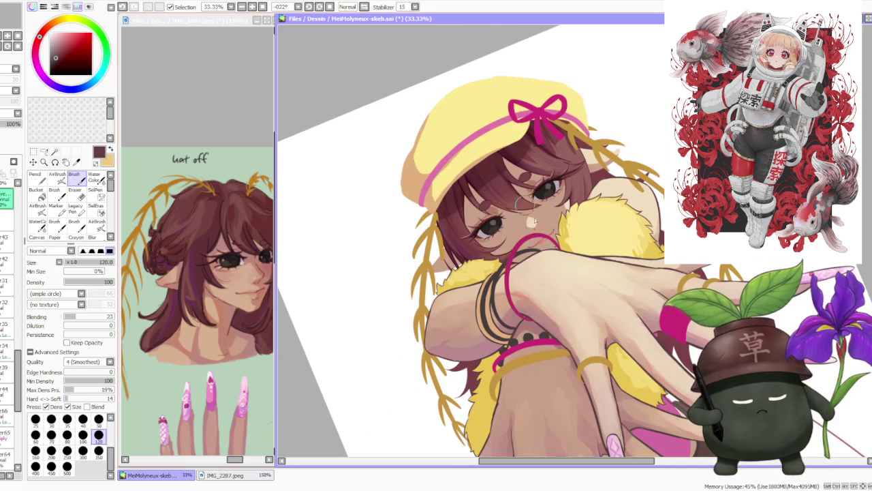
scroll(456, 236, "up", 3)
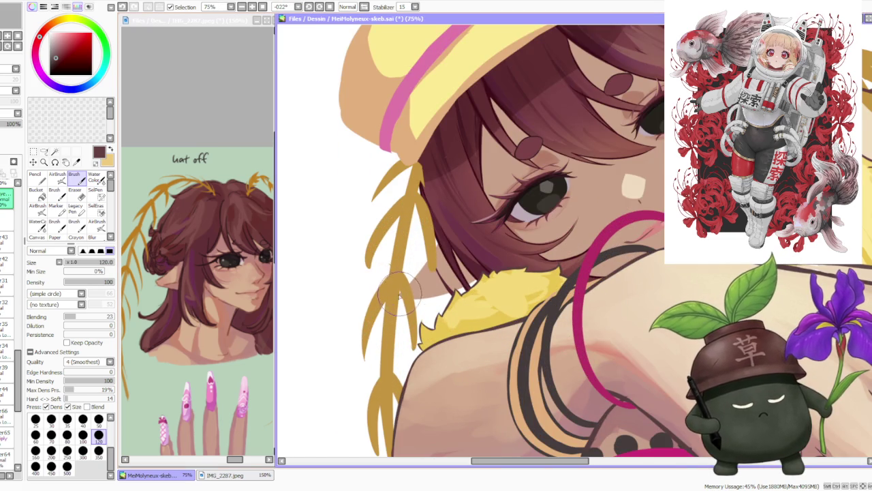
left_click_drag(436, 224, 405, 293)
mouse_move(443, 235)
left_mouse_down()
mouse_move(426, 262)
mouse_move(443, 193)
left_mouse_up()
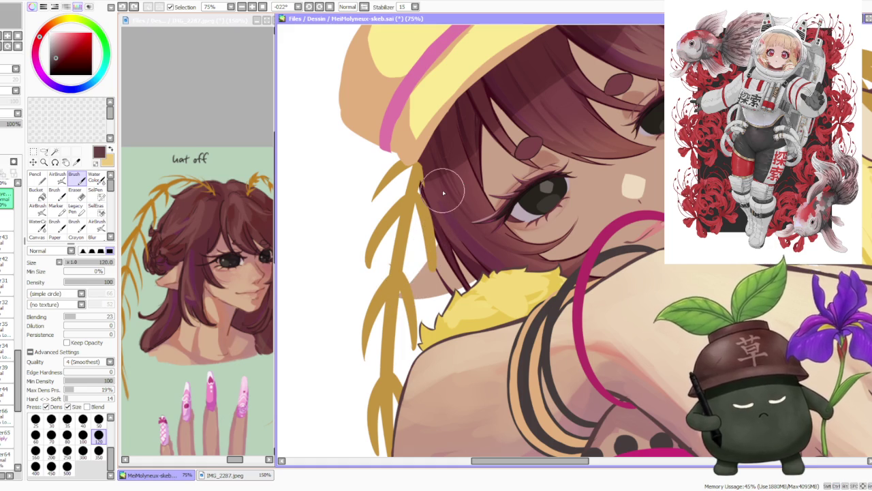
scroll(20, 389, "down", 2)
scroll(20, 389, "down", 2)
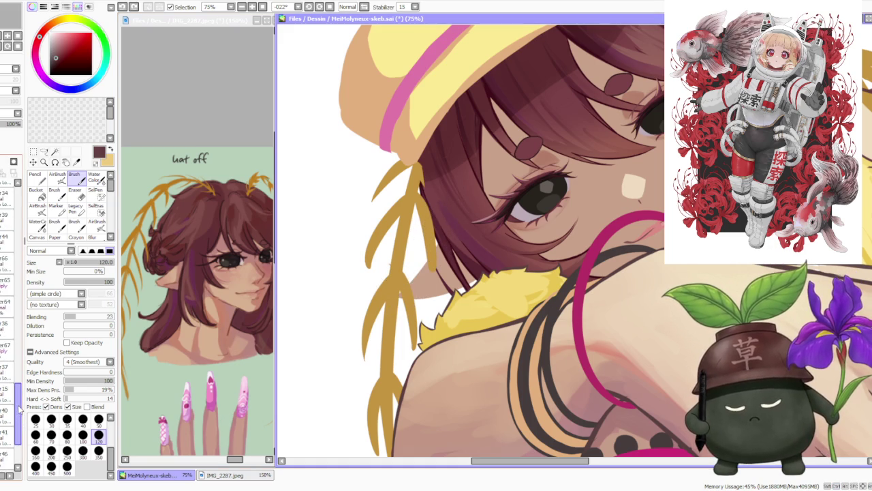
Add golden leaf strokes to the wheat branch and slightly adjust the paint colour.
scroll(19, 385, "down", 2)
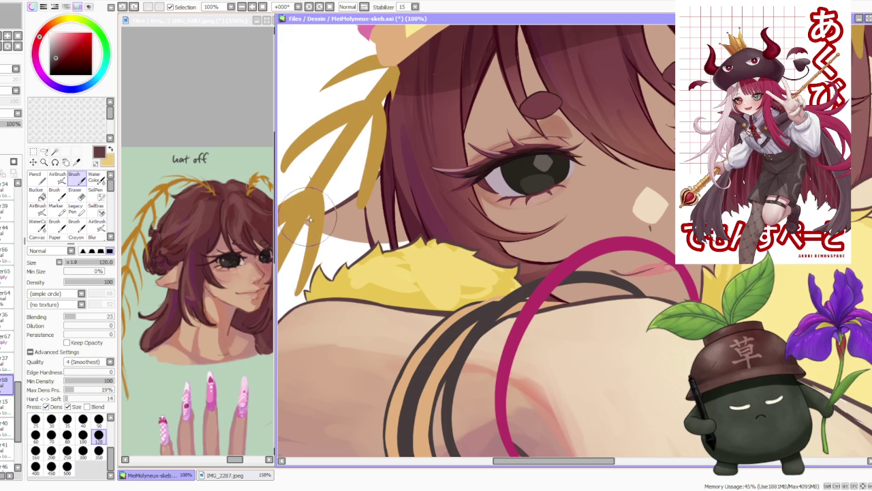
left_click_drag(280, 192, 304, 159)
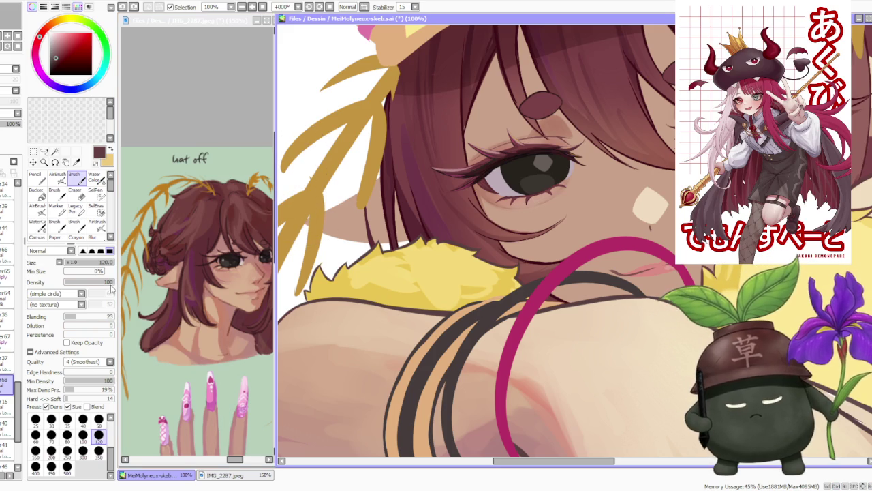
left_click(53, 60)
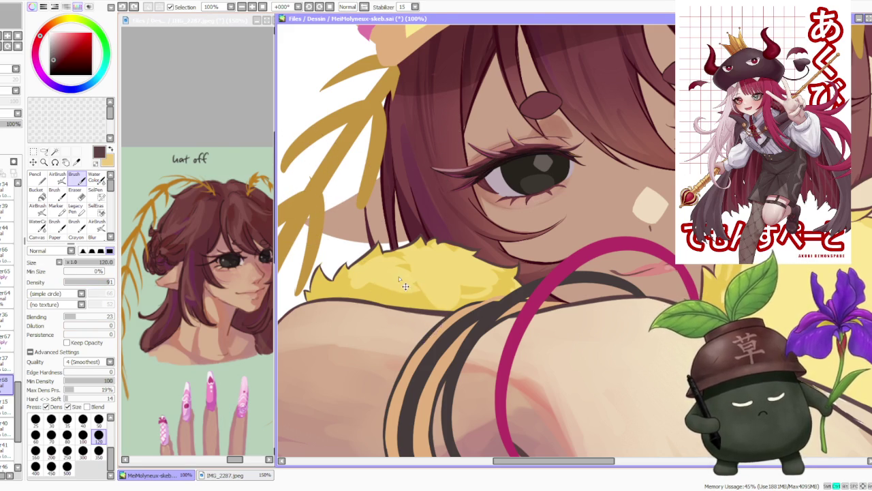
scroll(404, 289, "down", 1)
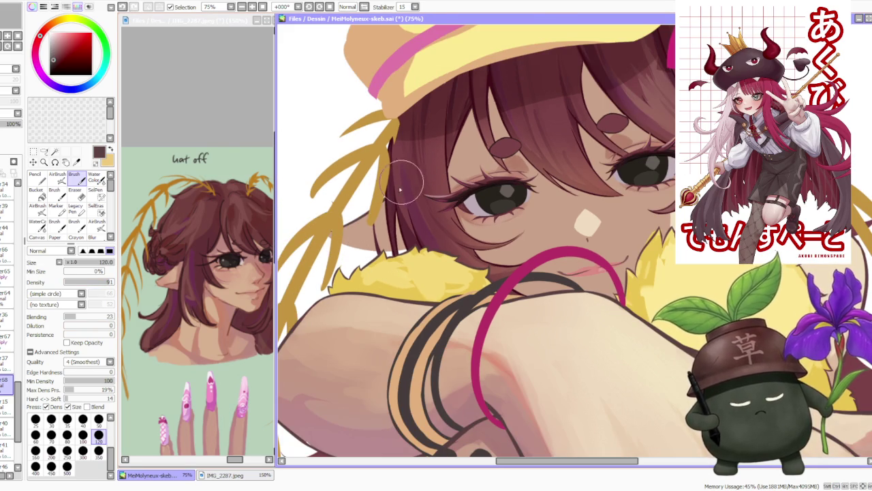
scroll(395, 157, "down", 2)
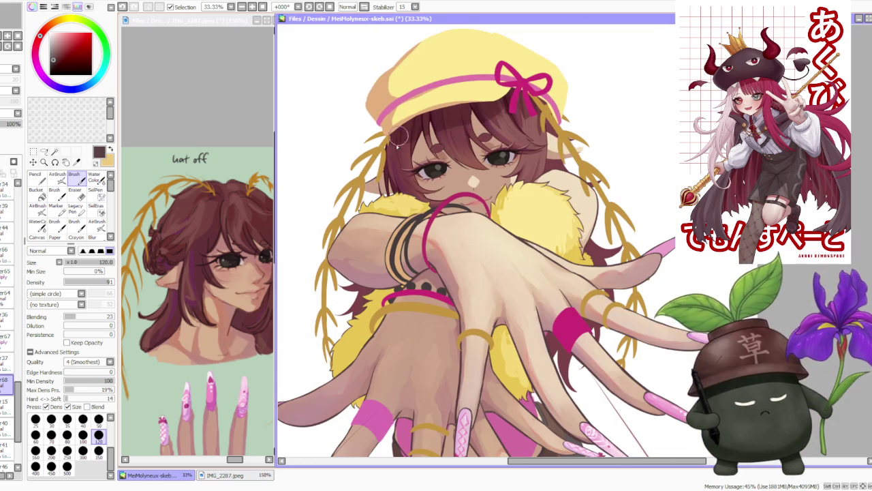
scroll(400, 133, "up", 2)
scroll(400, 133, "up", 1)
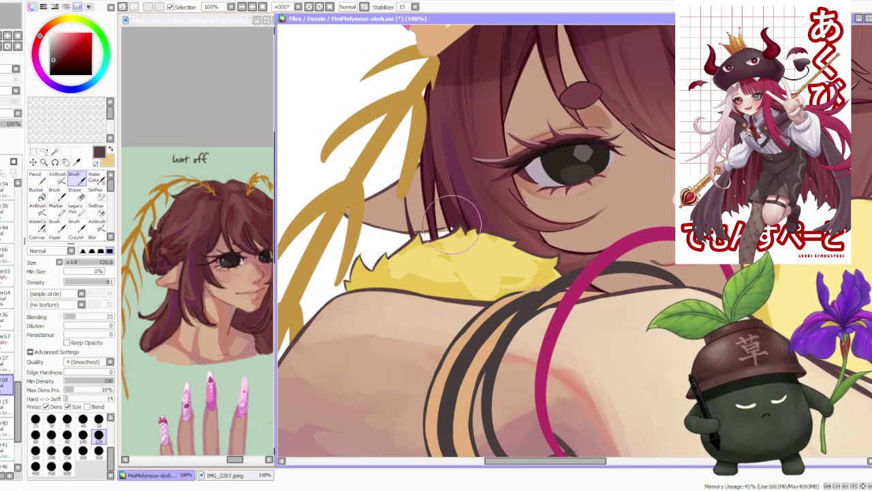
Try dark strokes along the hair edge above the fur collar, undoing both attempts.
left_click_drag(402, 229, 419, 223)
key("ctrl+z")
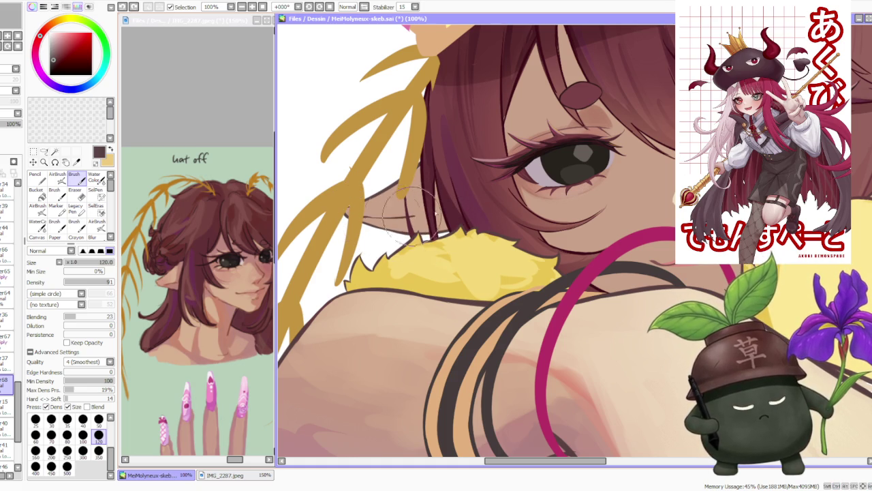
left_click_drag(412, 228, 426, 207)
key("ctrl+z")
key("ctrl+z")
scroll(444, 191, "down", 3)
scroll(511, 136, "down", 1)
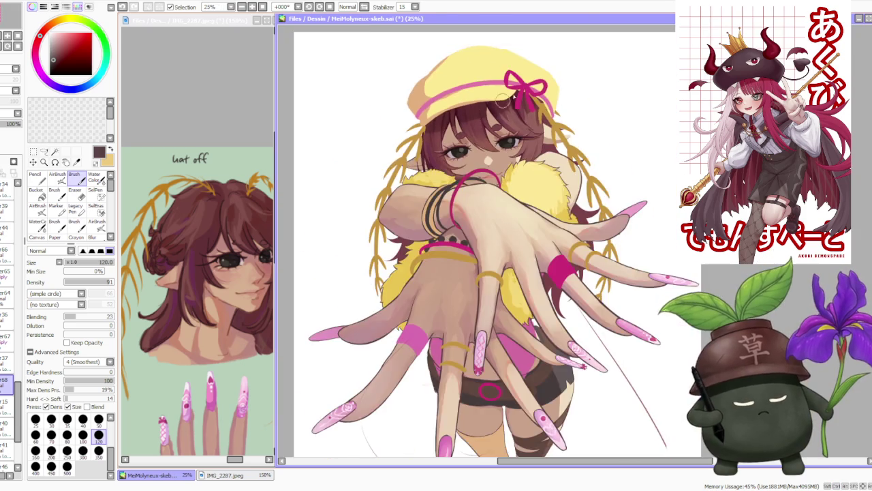
scroll(582, 81, "down", 1)
scroll(581, 80, "up", 4)
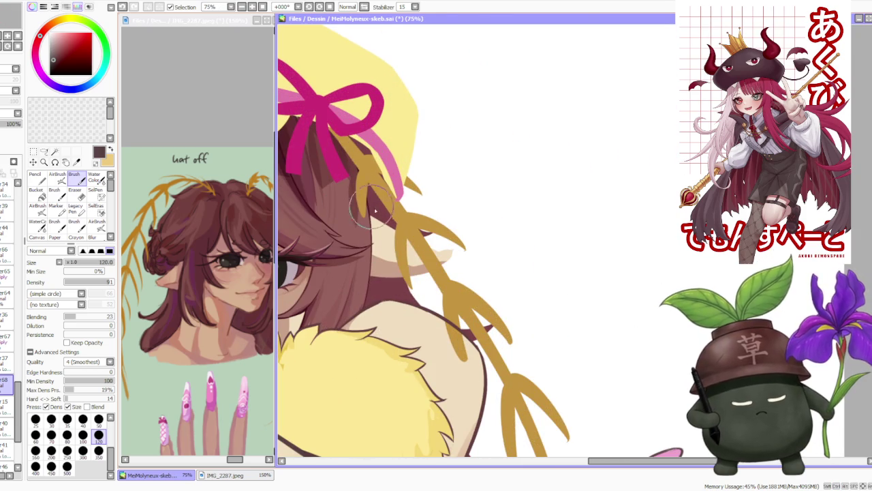
Choose a darker reddish brown in the colour wheel for the hair.
scroll(398, 237, "down", 4)
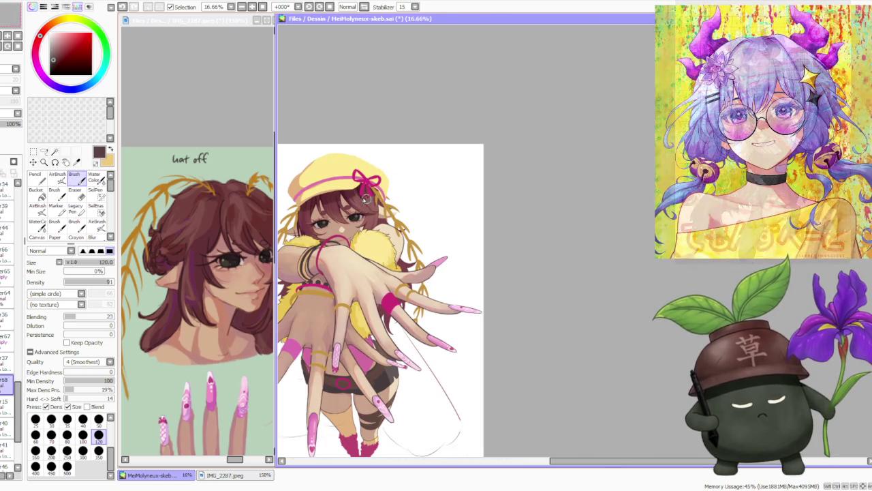
scroll(409, 213, "up", 4)
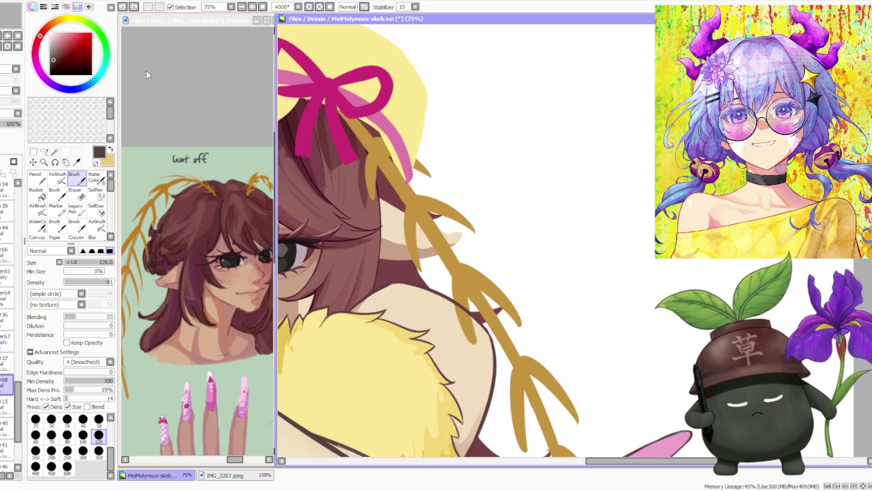
left_click(314, 147, "alt")
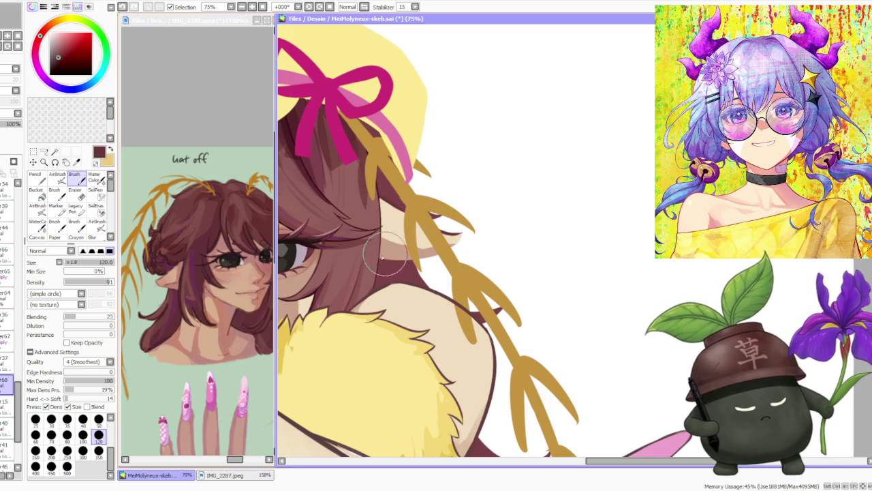
scroll(402, 246, "down", 5)
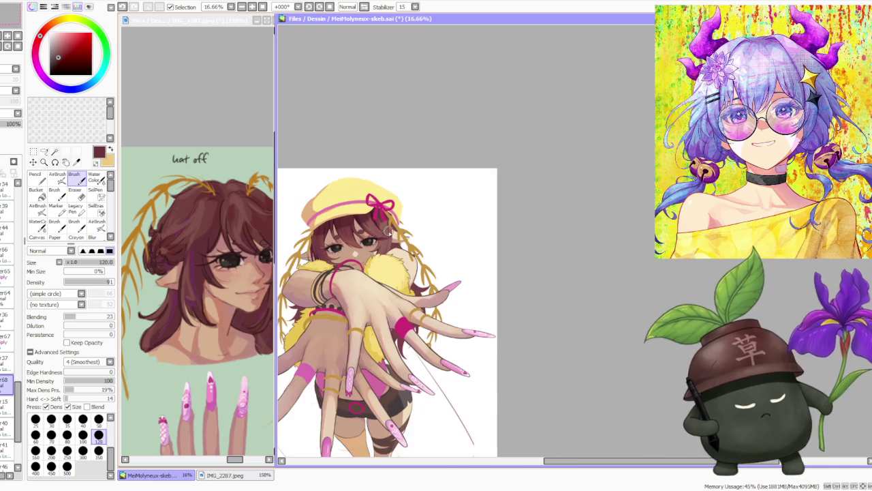
scroll(394, 236, "up", 3)
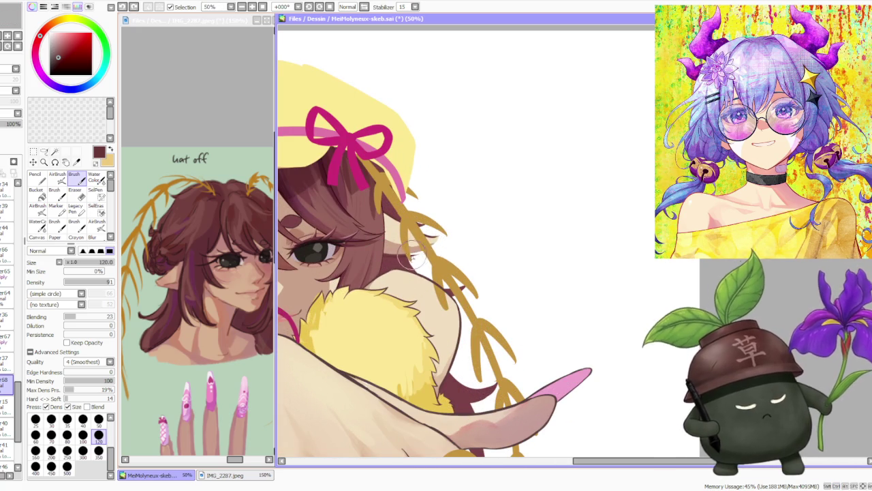
scroll(412, 203, "up", 2)
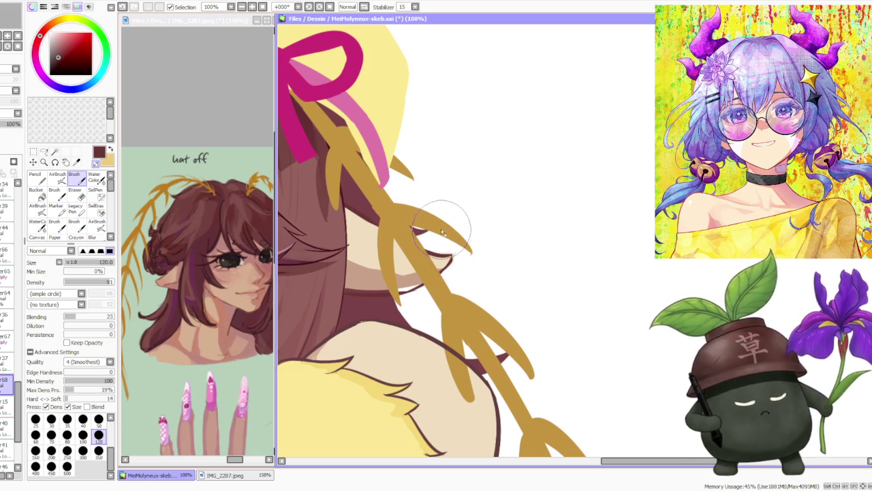
Paint reddish-brown hair strokes over the strand by the ear.
left_click_drag(443, 233, 449, 255)
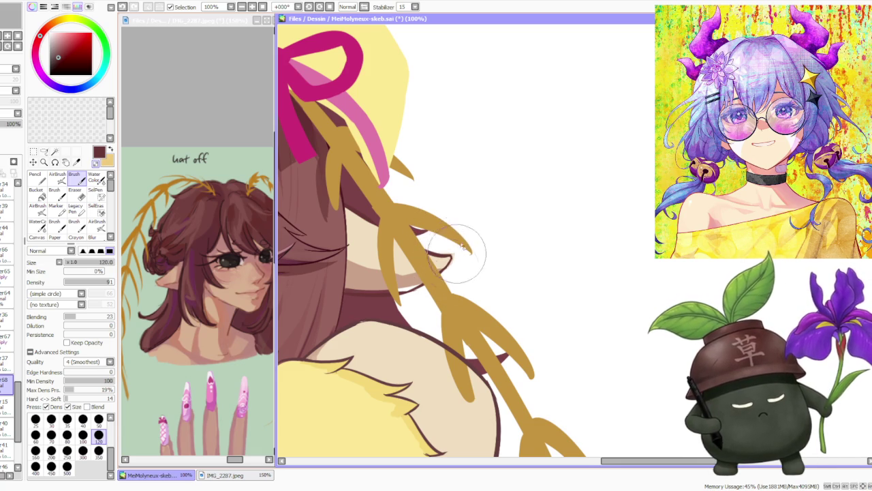
scroll(460, 253, "down", 3)
scroll(460, 254, "down", 1)
scroll(460, 254, "down", 1)
scroll(450, 210, "up", 4)
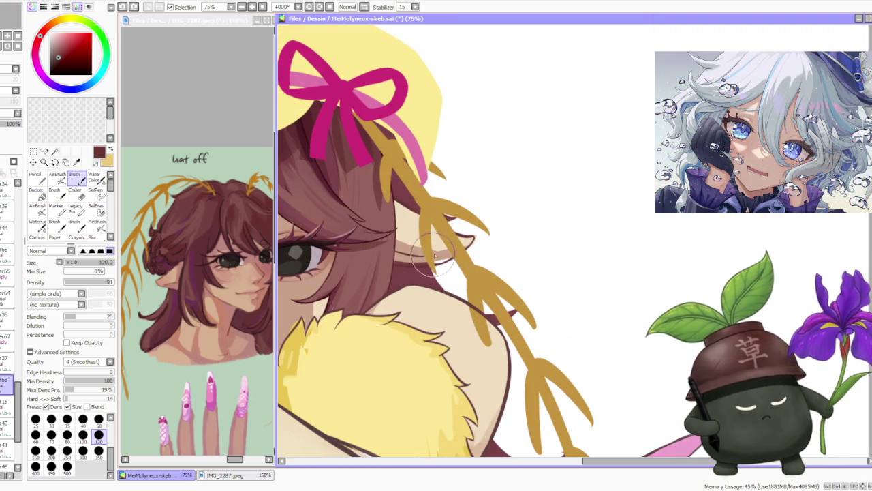
scroll(423, 253, "down", 3)
scroll(424, 254, "up", 2)
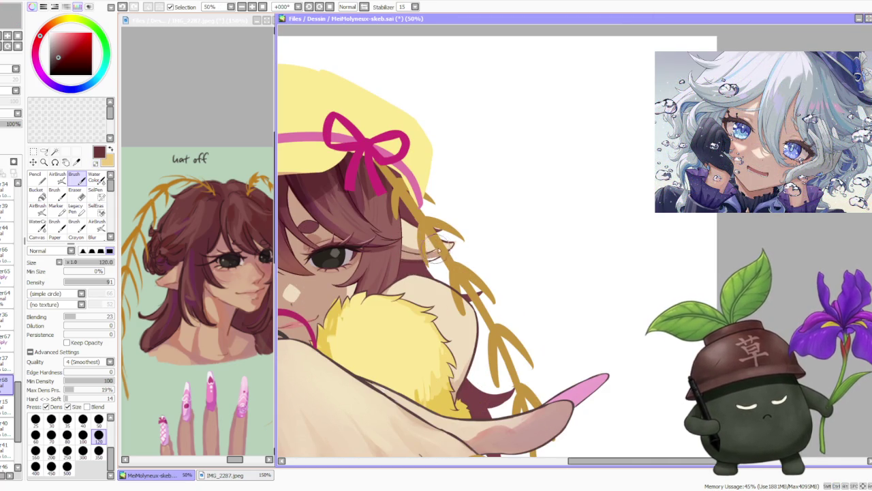
scroll(424, 253, "down", 3)
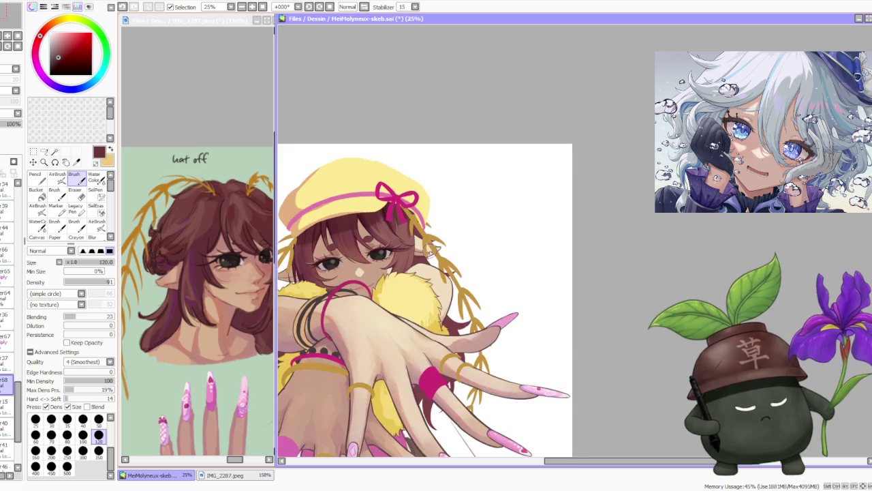
scroll(355, 235, "up", 3)
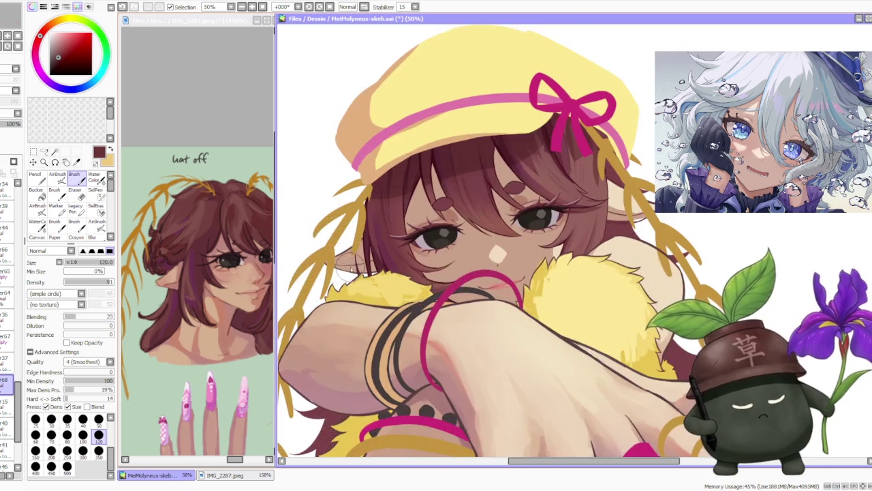
scroll(436, 238, "down", 2)
scroll(449, 240, "up", 3)
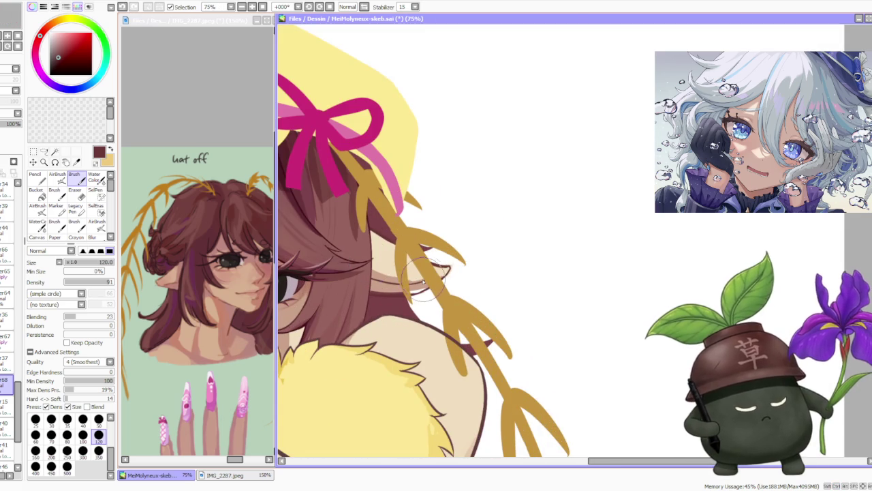
scroll(423, 273, "down", 1)
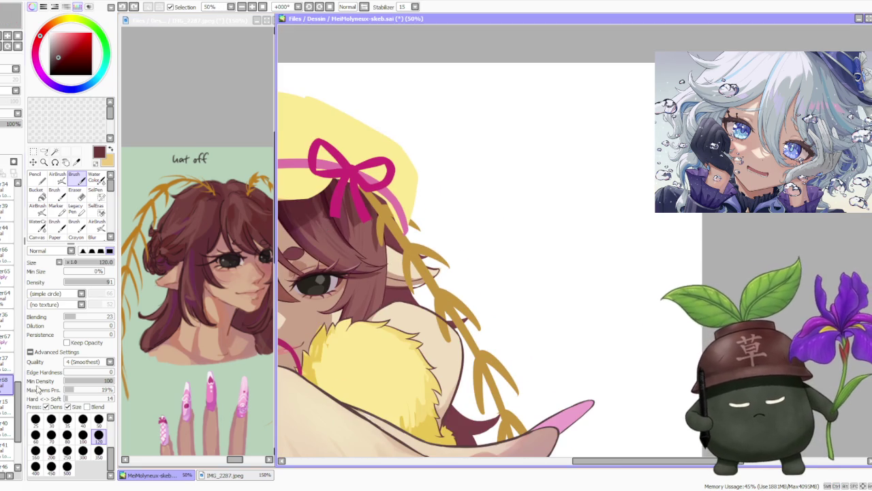
Set brush density to 100, sample pinkish-brown and beige skin tones, and paint small strokes on the ear.
key("0")
left_click(359, 238, "alt")
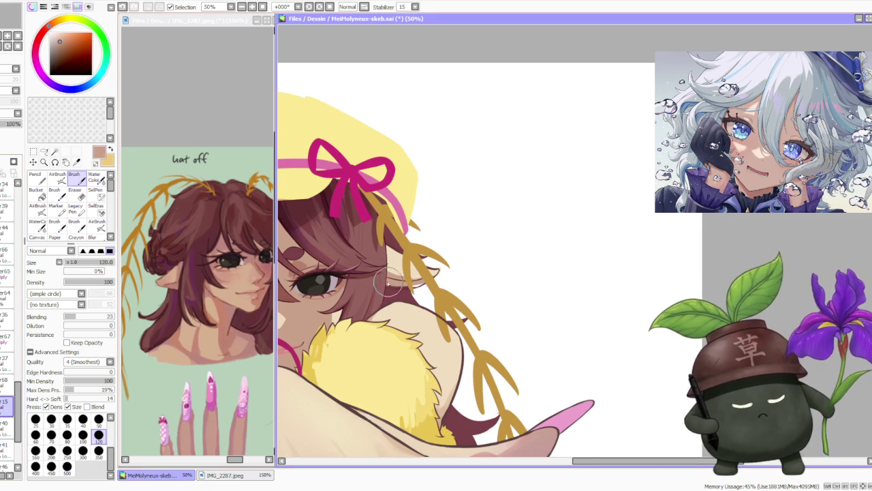
scroll(378, 293, "up", 1)
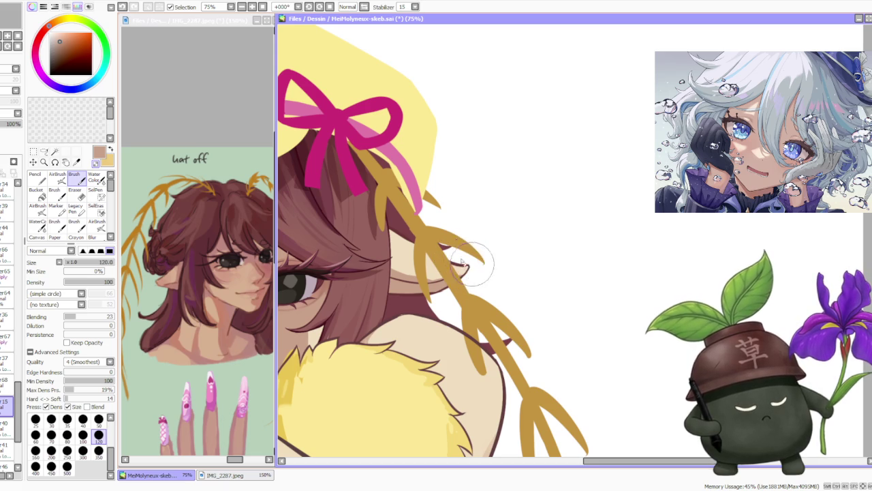
scroll(443, 252, "down", 1)
scroll(409, 239, "down", 1)
scroll(409, 242, "down", 1)
scroll(413, 259, "up", 2)
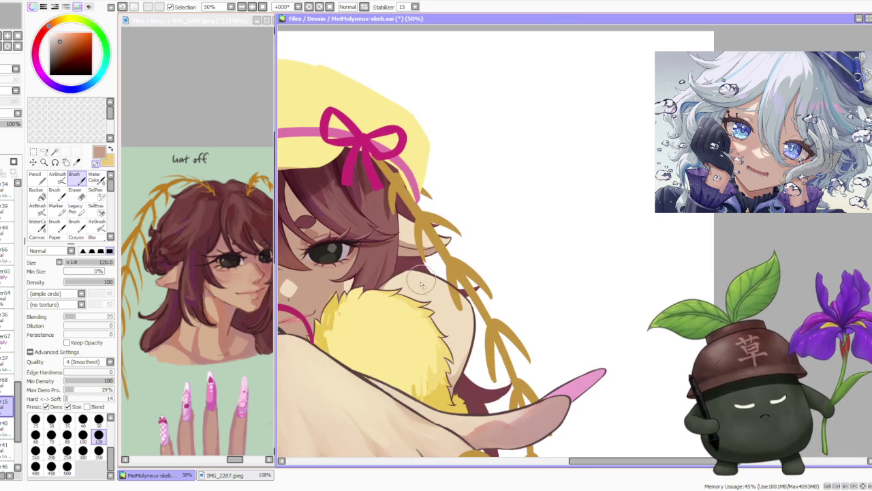
left_click(421, 284, "alt")
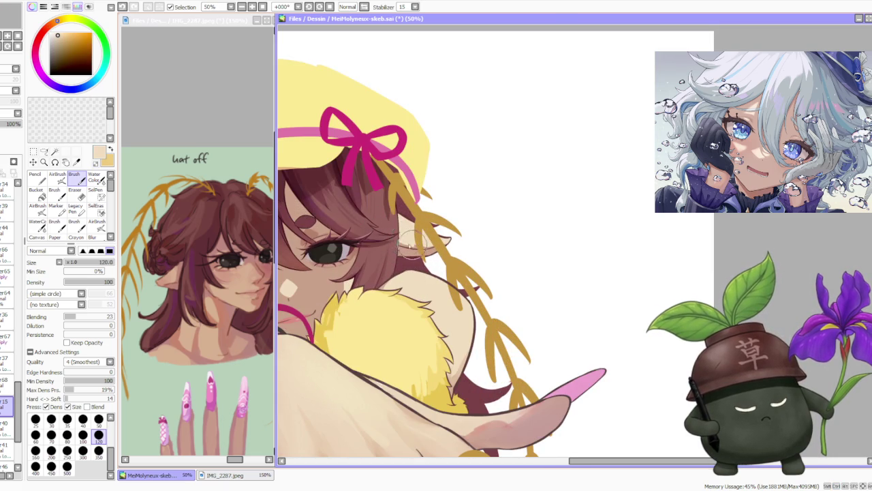
left_click(437, 243, "alt")
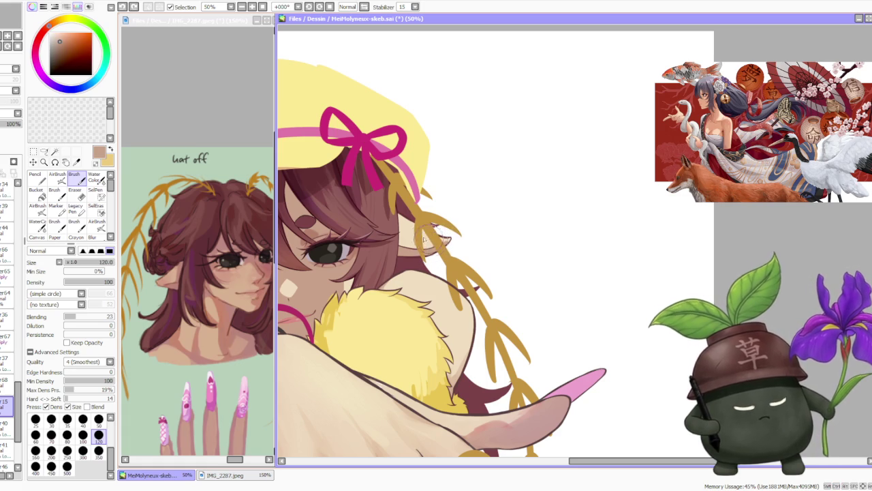
left_click(427, 242, "alt")
left_click_drag(438, 242, 455, 237)
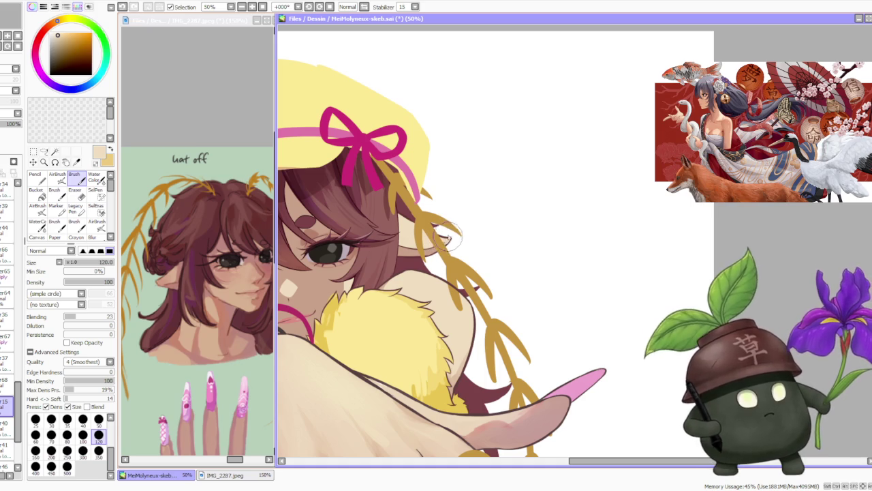
left_click_drag(442, 239, 436, 242)
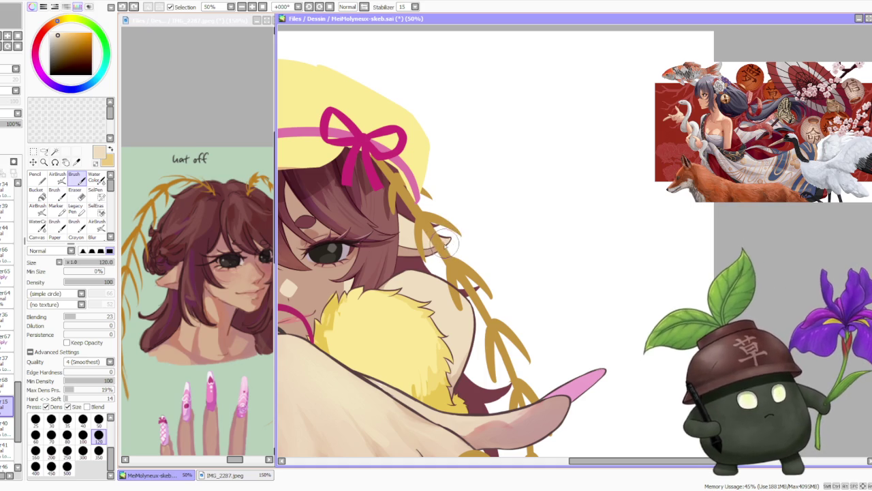
Sample a reddish brown, enlarge the brush to size 300, and pick a light tan skin tone.
scroll(414, 215, "down", 3)
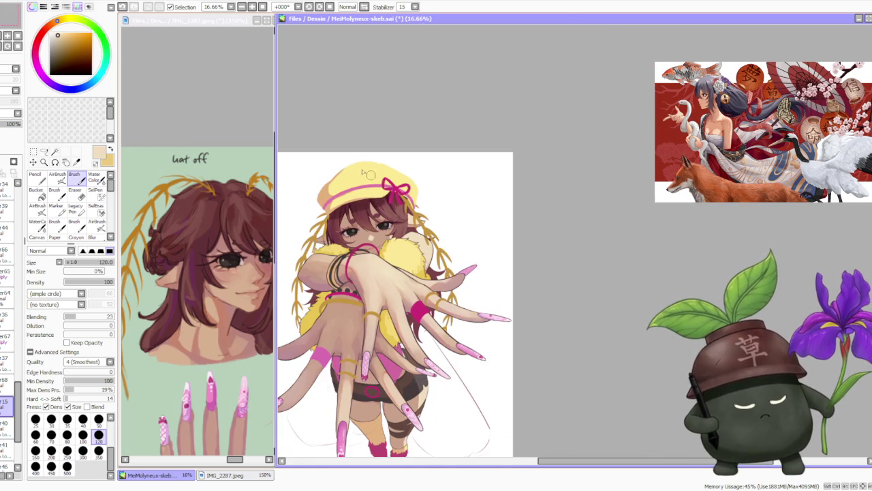
scroll(369, 201, "up", 2)
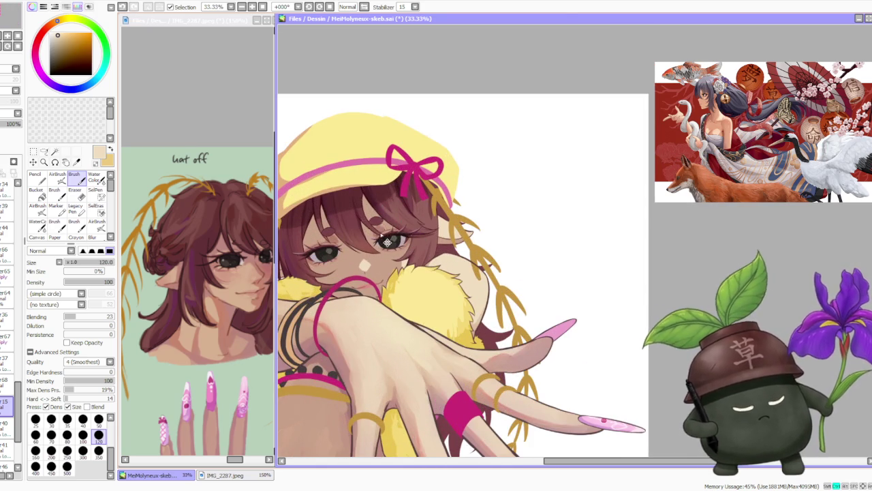
scroll(380, 235, "up", 2)
left_click(380, 239, "alt")
scroll(379, 235, "down", 2)
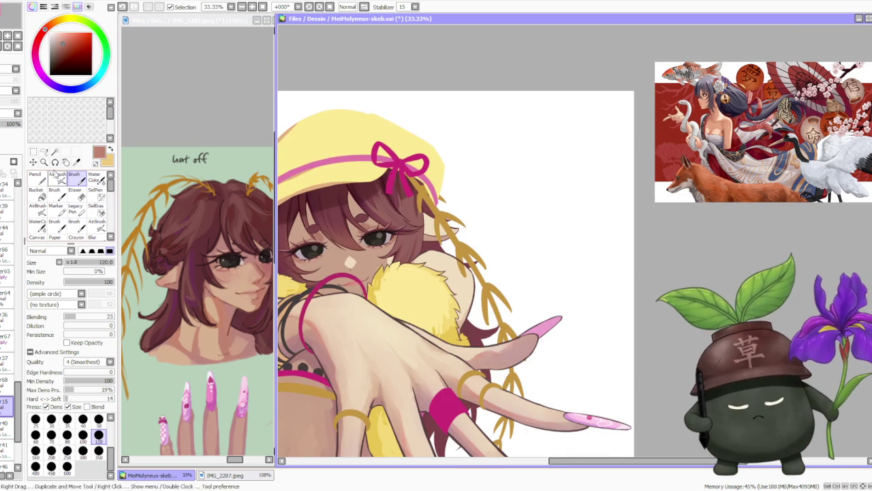
left_click(83, 450)
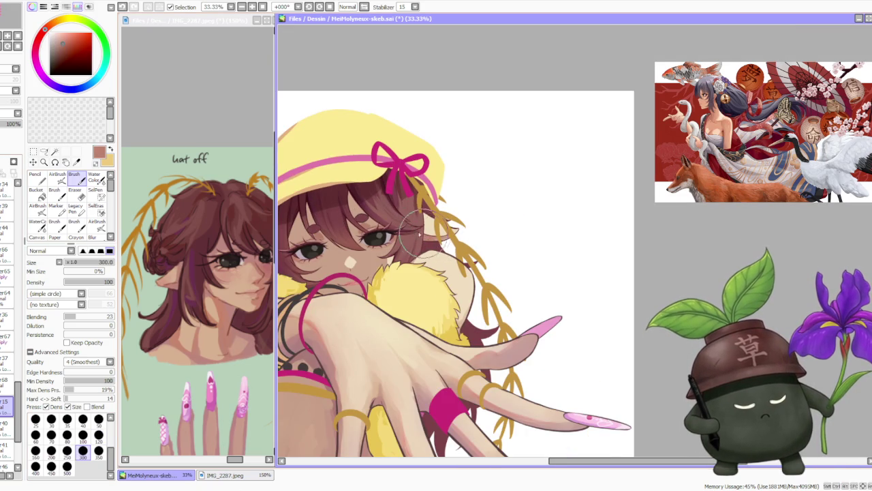
scroll(321, 223, "down", 1)
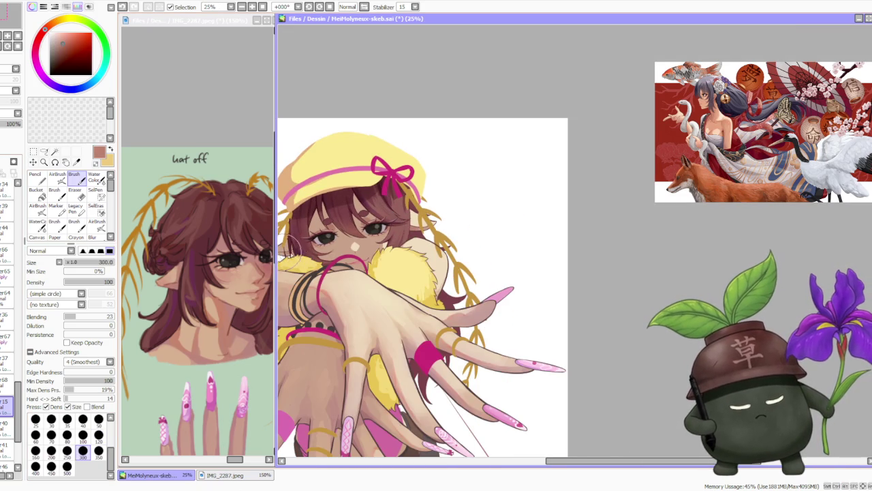
scroll(300, 250, "down", 1)
scroll(303, 252, "up", 2)
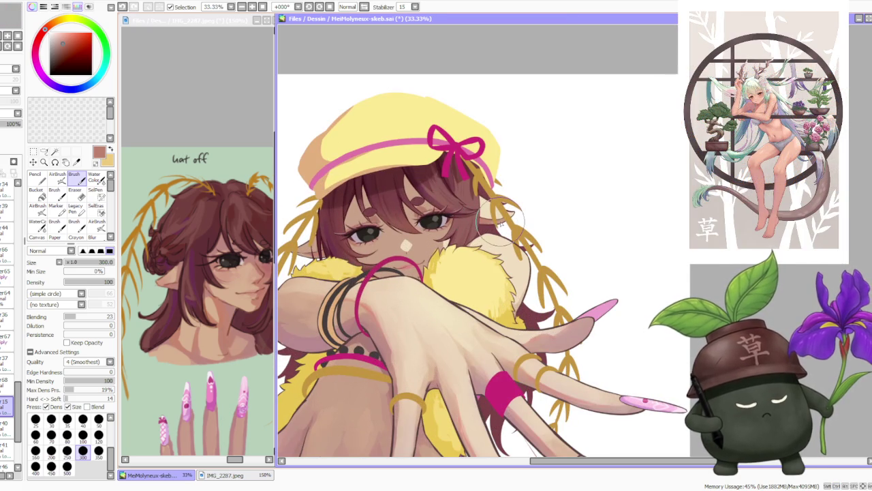
left_click(424, 240, "alt")
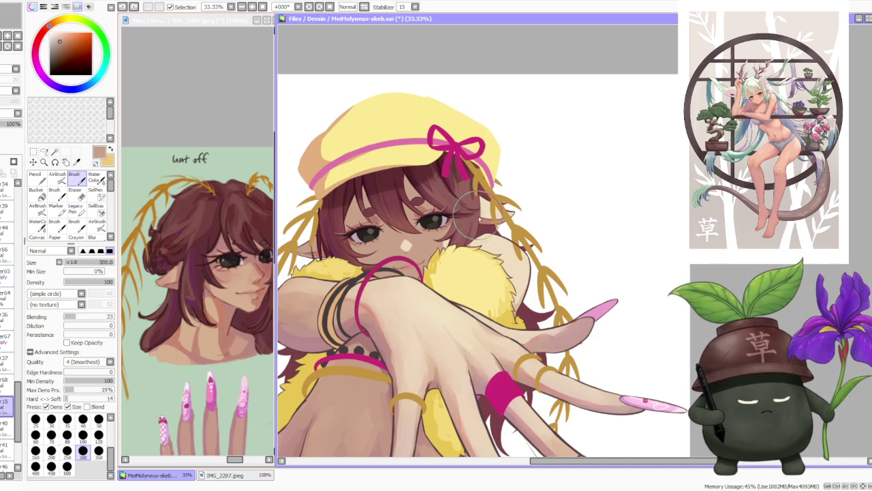
Undo a stray stroke near the eye, then repaint and extend the hair strands by the ear.
mouse_move(475, 215)
left_mouse_down()
mouse_move(470, 205)
mouse_move(468, 217)
mouse_move(485, 216)
left_mouse_up()
key("ctrl+z")
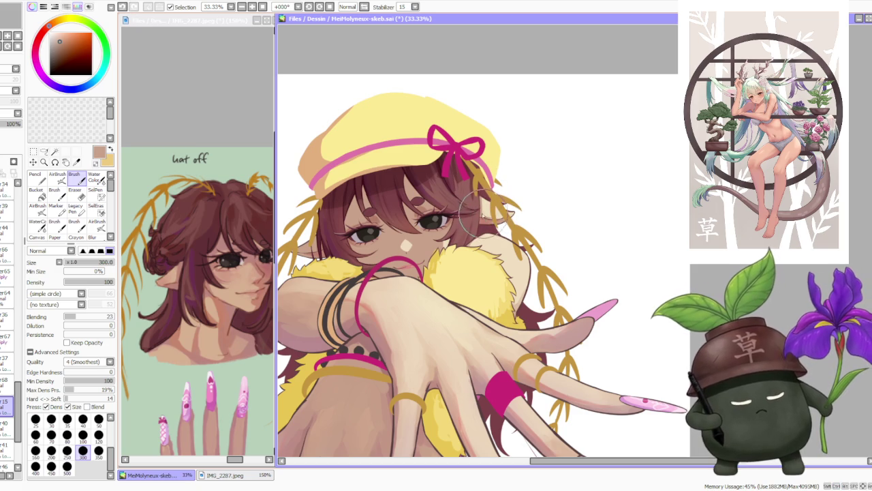
scroll(497, 216, "up", 1)
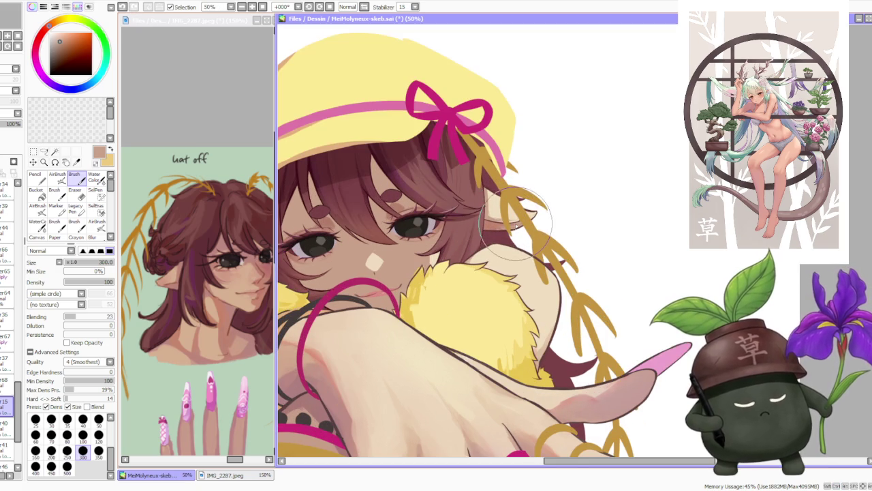
left_click_drag(492, 226, 505, 229)
Sample lighter tan and peach tones from the canvas and switch to the Water Color brush.
left_click(501, 225, "alt")
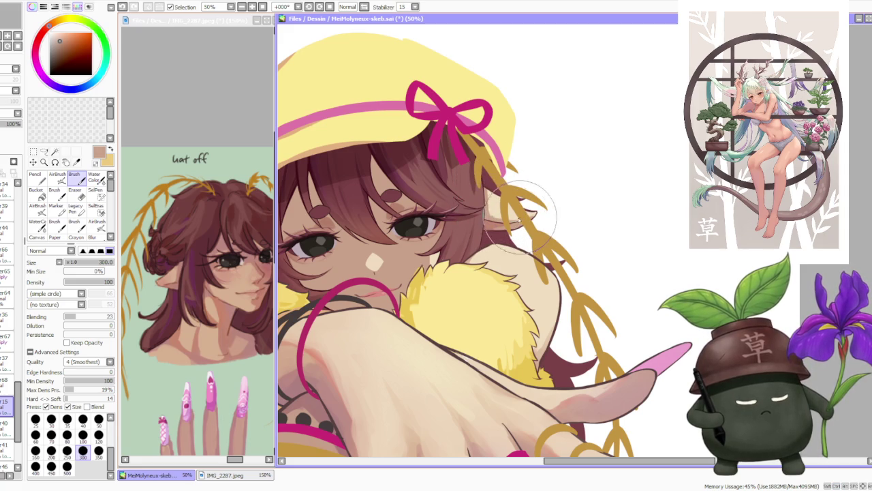
left_click(497, 204, "alt")
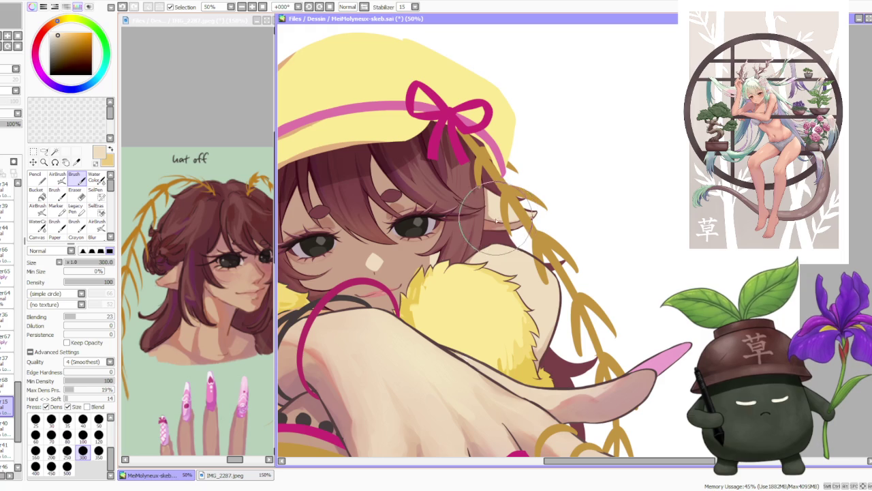
scroll(487, 189, "down", 3)
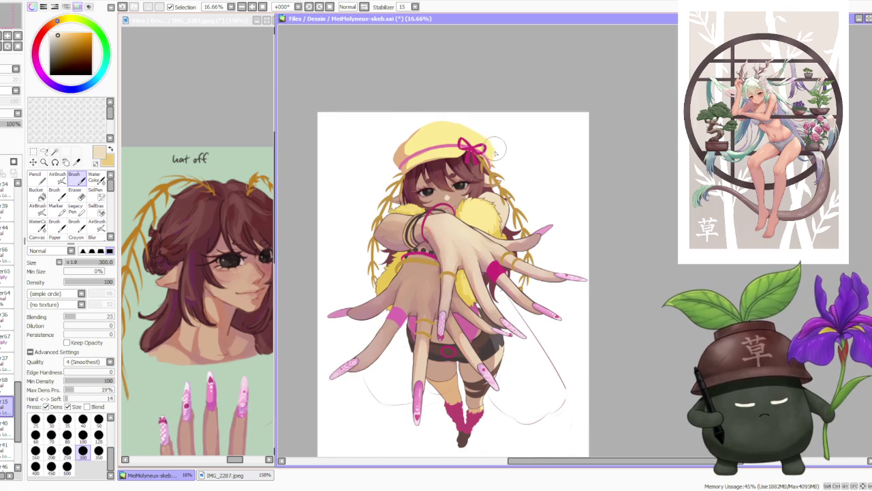
scroll(495, 150, "up", 2)
left_click(93, 177)
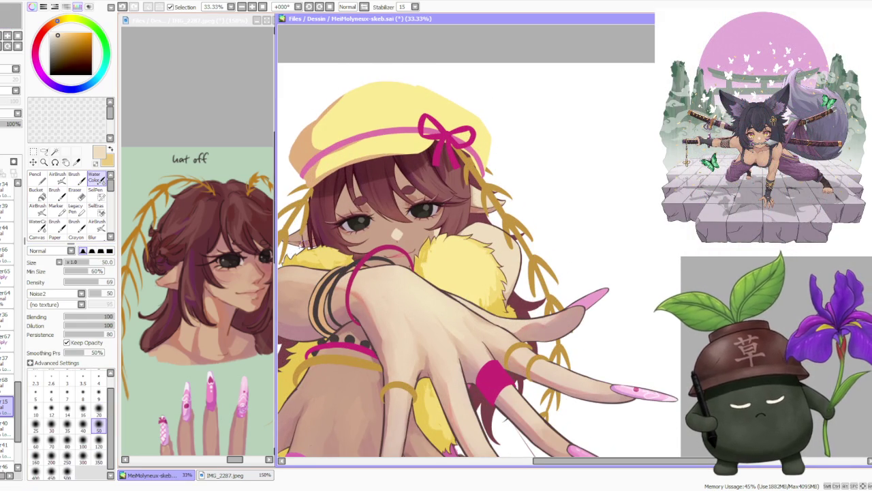
Sample a brownish red from the face and switch to the AirBrush at size 120.
scroll(408, 130, "down", 2)
scroll(407, 130, "down", 2)
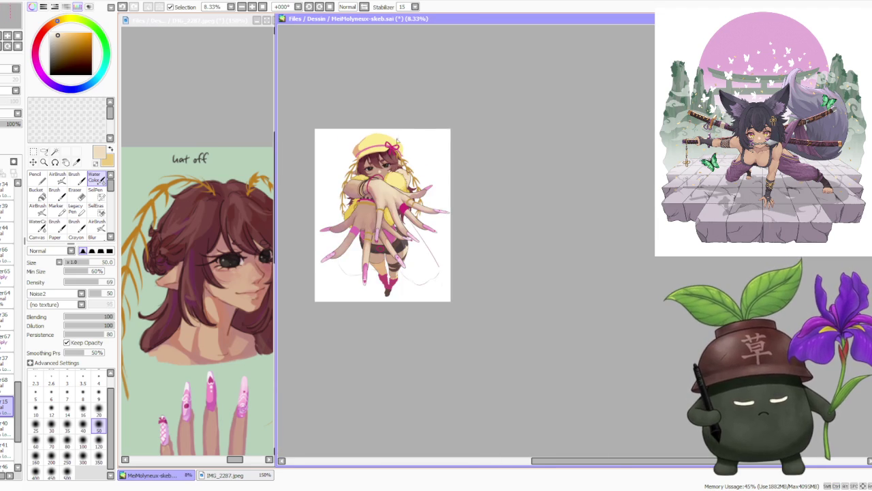
scroll(397, 140, "up", 2)
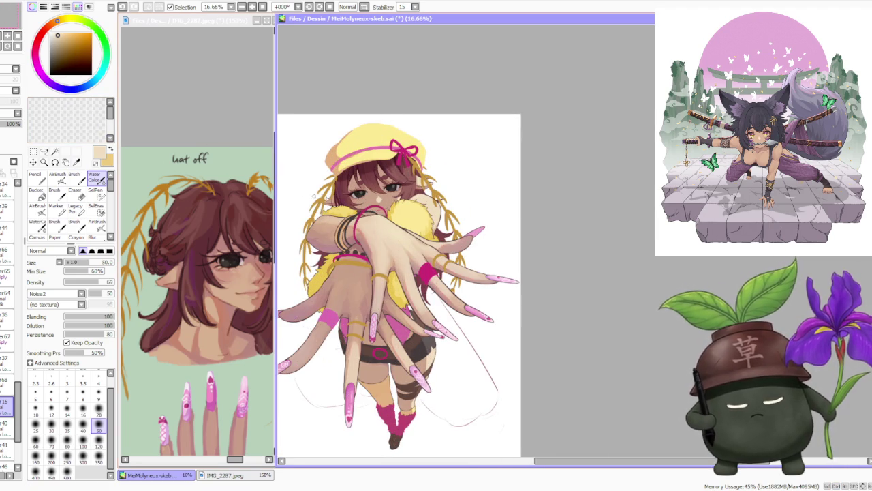
scroll(356, 191, "up", 5)
left_click(350, 222, "alt")
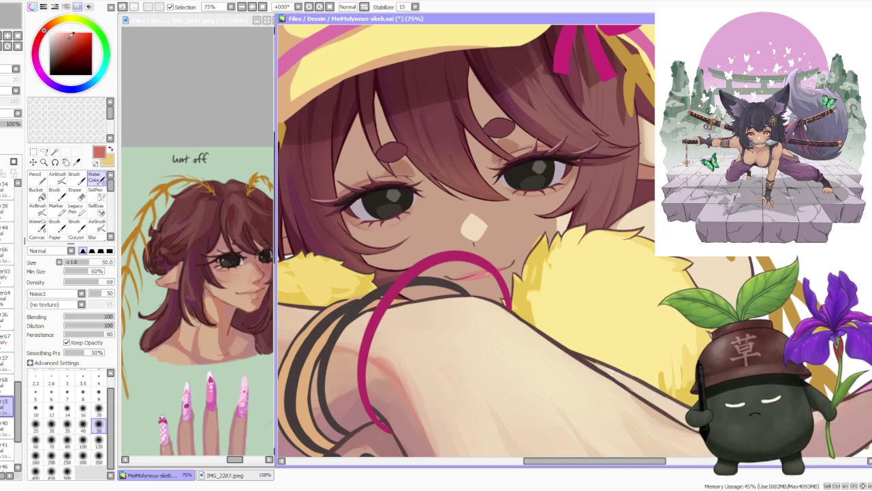
left_click(58, 176)
scroll(367, 219, "down", 3)
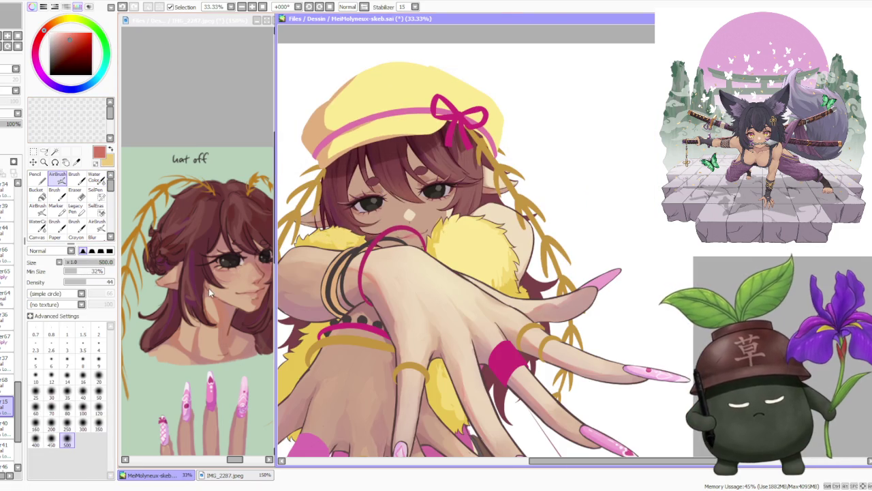
left_click(98, 424)
scroll(300, 215, "up", 3)
left_click(99, 410)
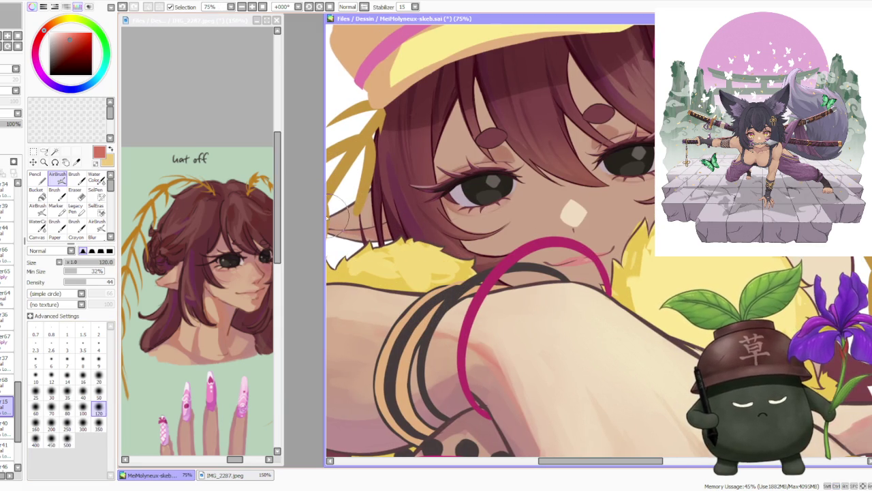
Drag the canvas window's left edge wider over the reference, then switch back to Water Color (C).
left_click_drag(326, 217, 274, 216)
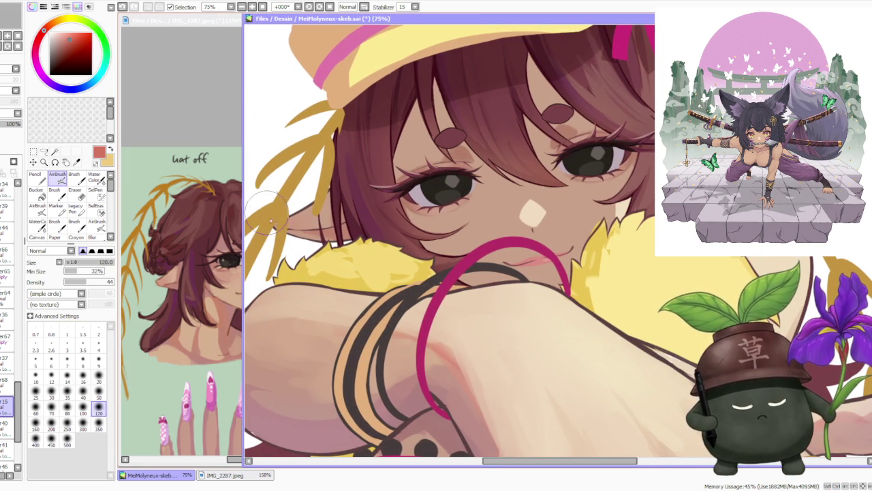
scroll(388, 199, "down", 3)
scroll(511, 137, "up", 2)
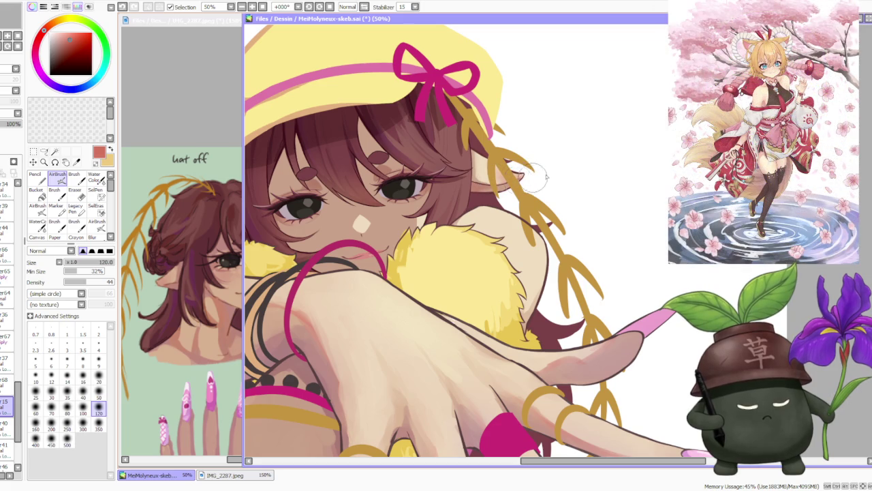
key("c")
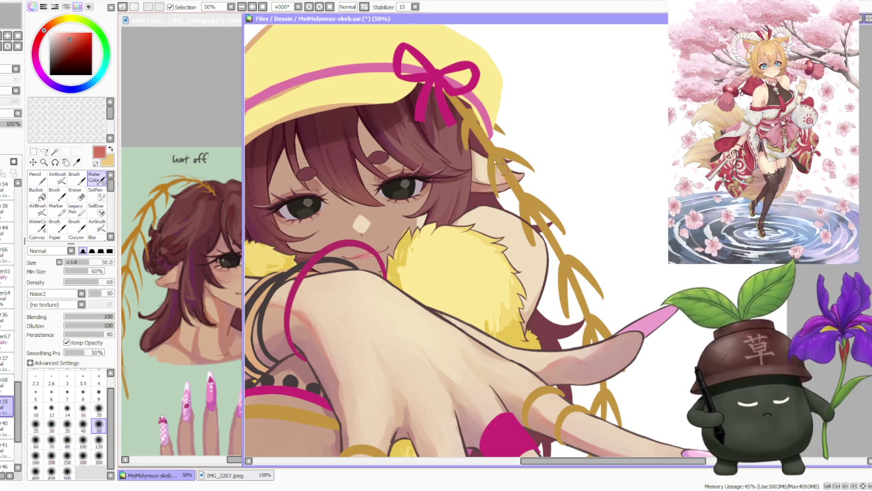
scroll(498, 142, "down", 2)
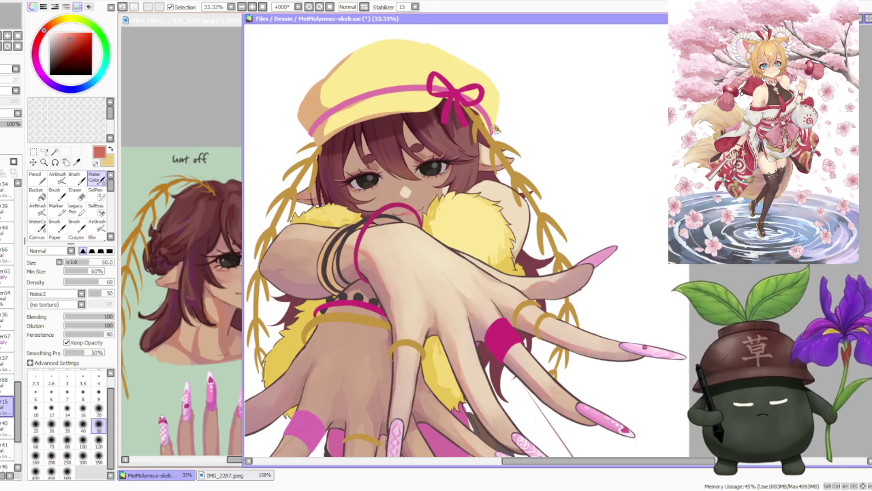
scroll(516, 145, "down", 2)
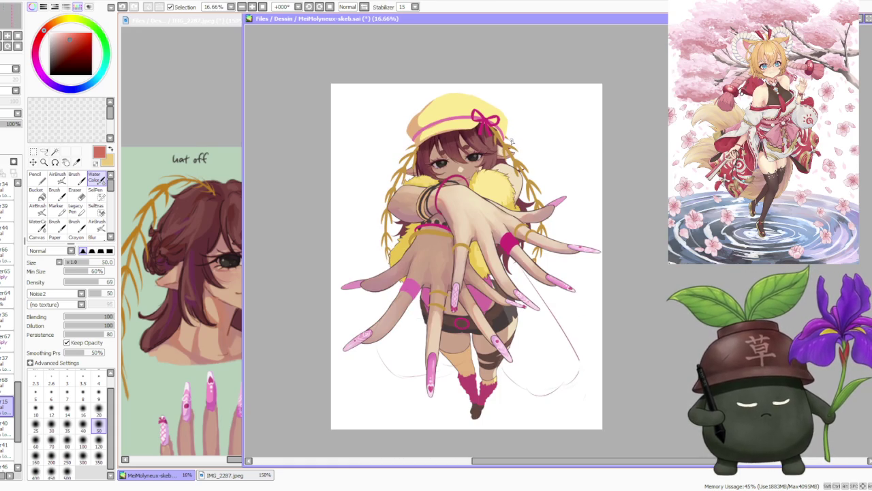
scroll(510, 140, "up", 3)
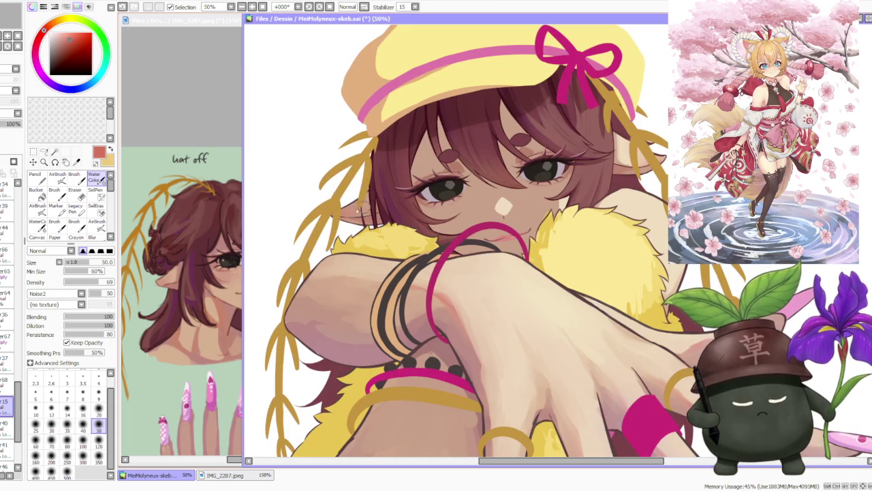
scroll(374, 192, "down", 3)
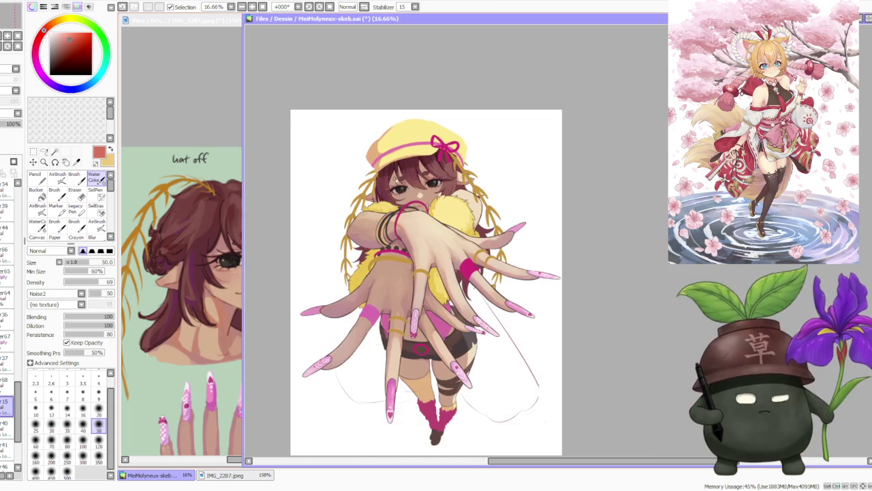
scroll(481, 161, "up", 5)
Switch to the plain Brush (B) and load a dark reddish-brown colour from the painting.
key("b")
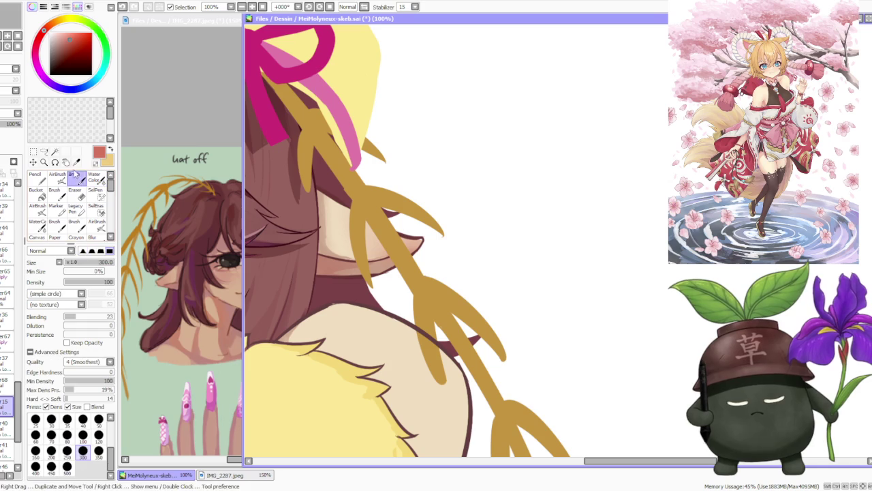
left_click(416, 242, "alt")
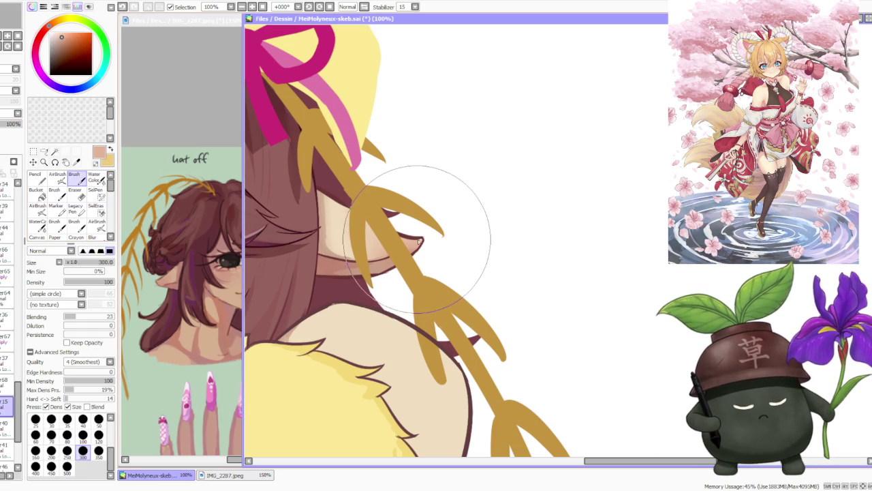
scroll(355, 242, "down", 1)
scroll(355, 242, "down", 3)
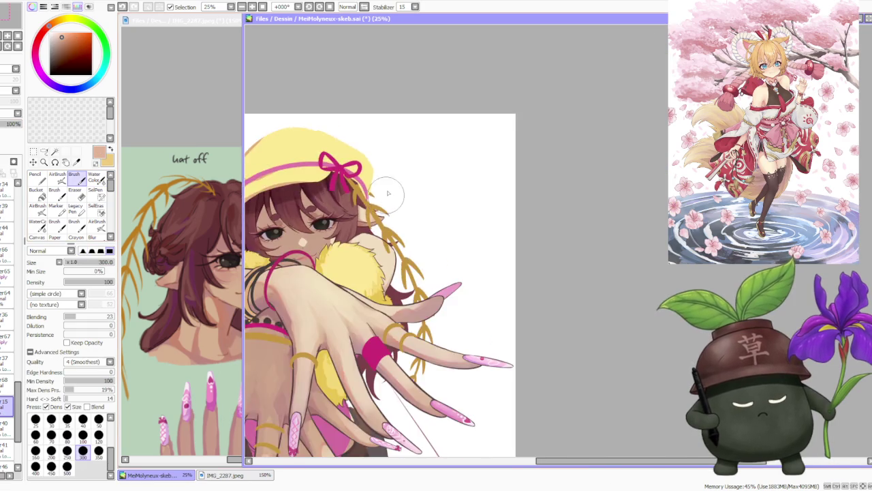
scroll(351, 204, "down", 2)
scroll(348, 179, "up", 1)
scroll(348, 179, "up", 1)
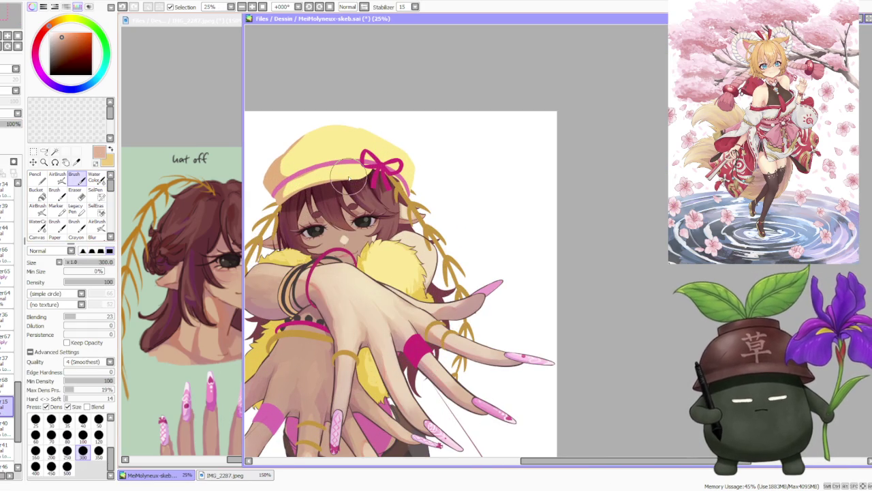
scroll(368, 185, "down", 1)
scroll(347, 187, "up", 1)
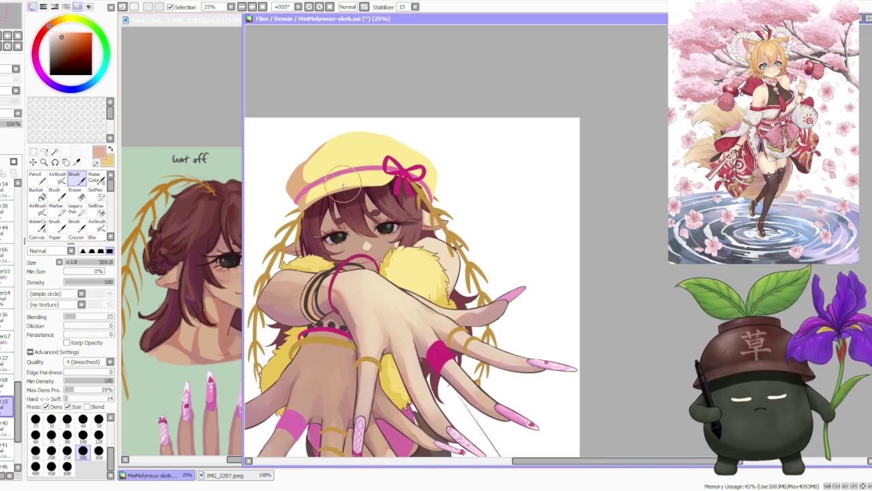
scroll(344, 185, "up", 2)
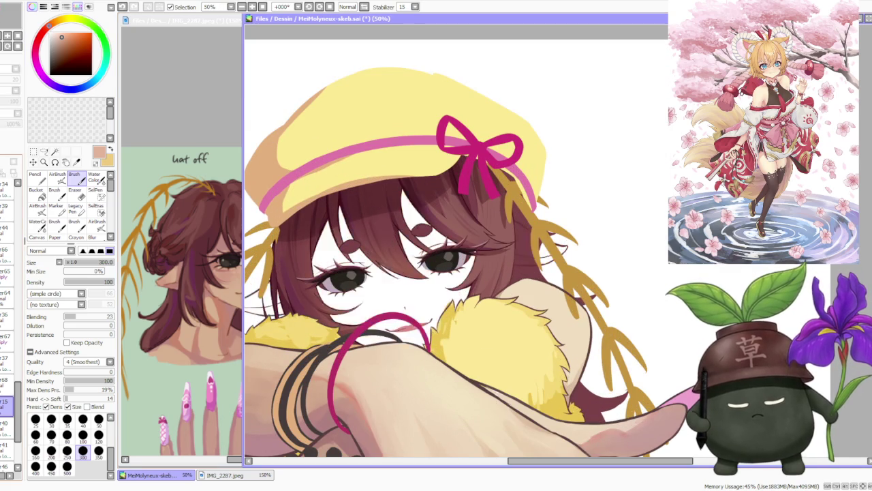
left_click(317, 291, "alt")
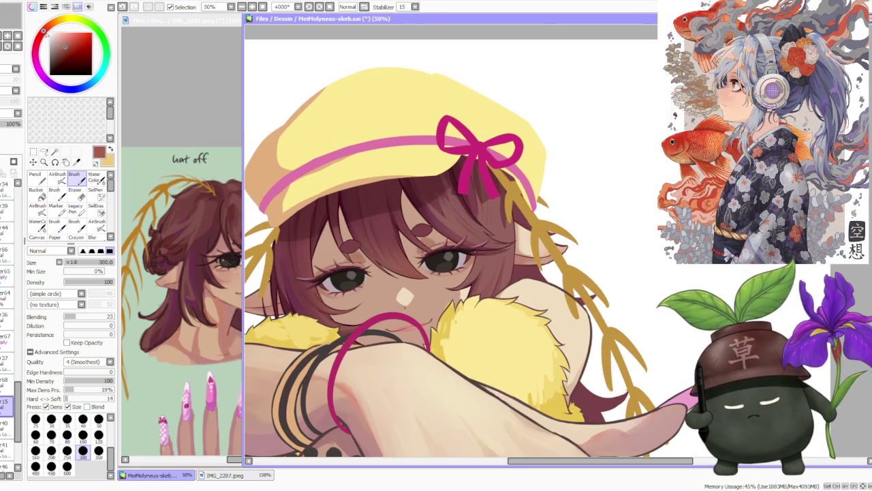
Set the brush size to 120 and raise Blending to 38.
left_click(99, 434)
scroll(304, 289, "up", 1)
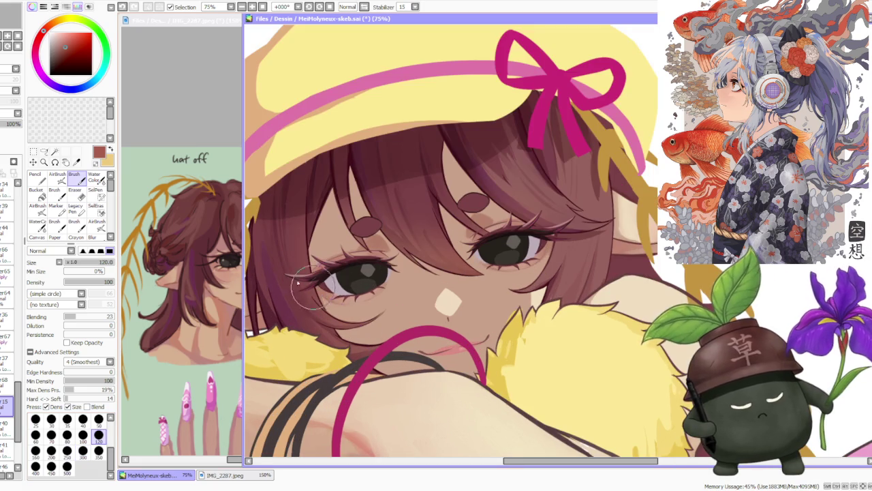
left_click(83, 316)
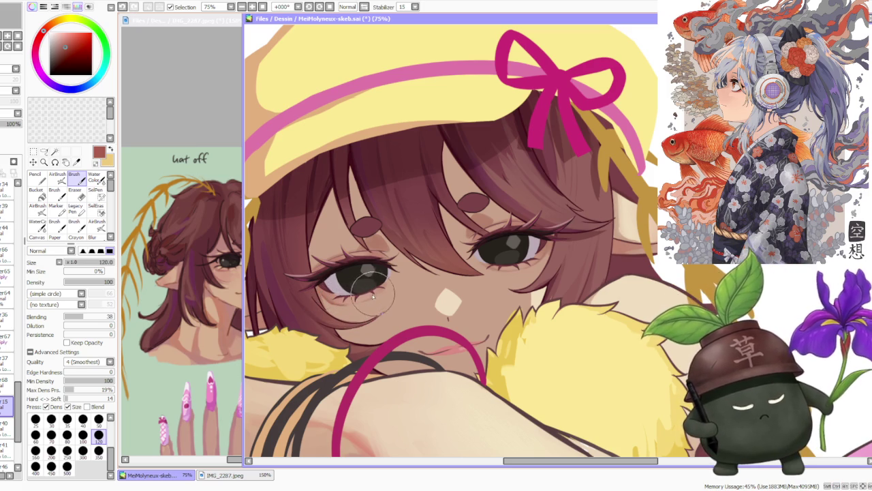
scroll(376, 294, "down", 2)
scroll(376, 295, "down", 2)
scroll(385, 300, "up", 5)
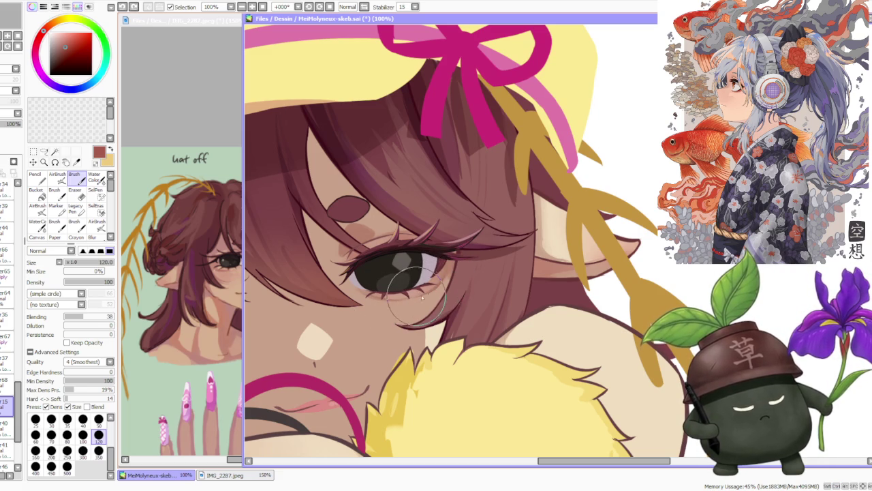
Sample the pinkish-brown skin tone beside the eye and fine-tune it for the eyelids.
left_click(380, 298, "alt")
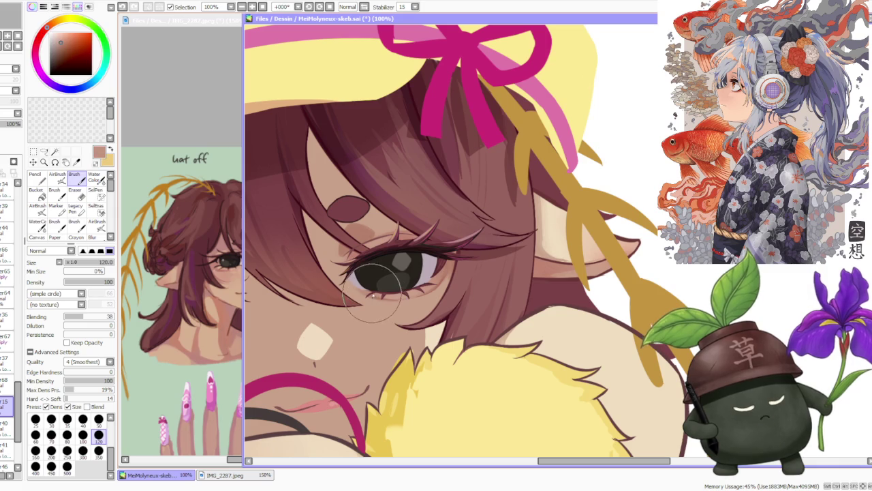
scroll(380, 298, "down", 2)
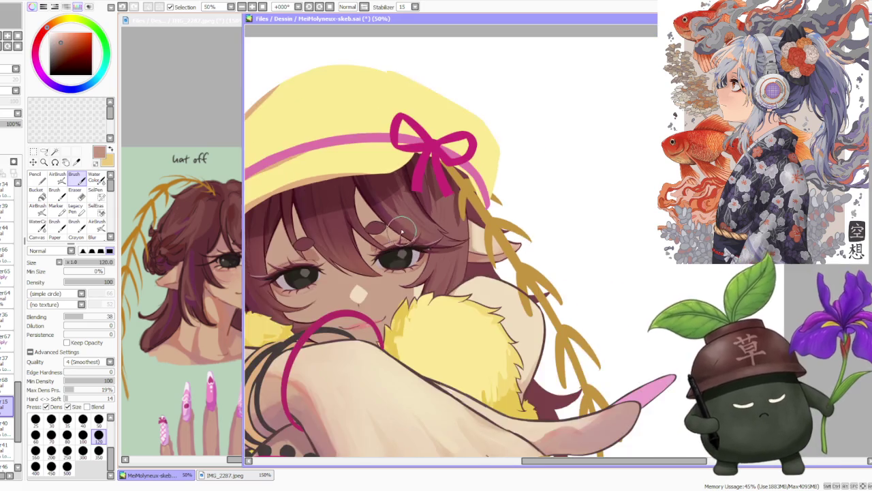
scroll(398, 232, "down", 2)
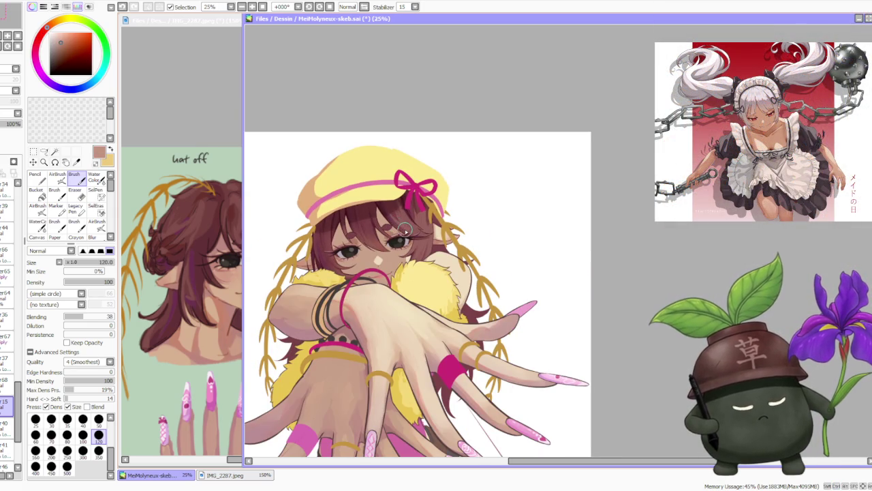
scroll(407, 244, "up", 2)
scroll(405, 243, "up", 2)
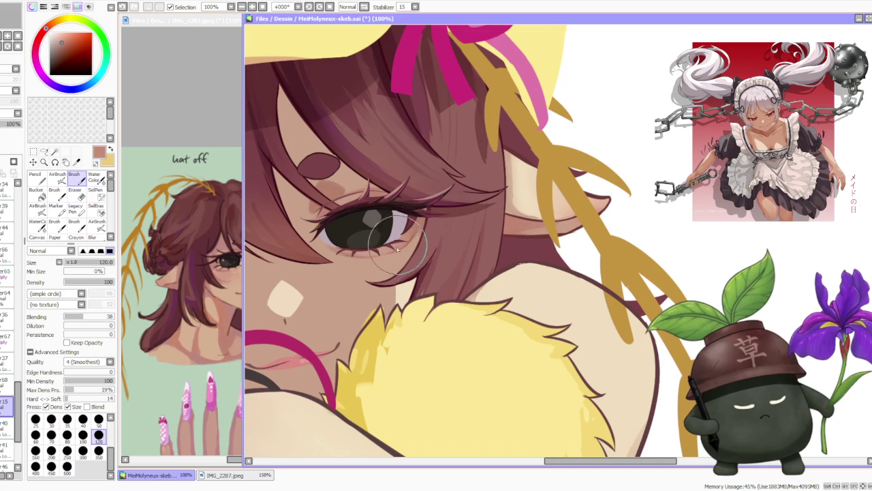
scroll(413, 234, "up", 1)
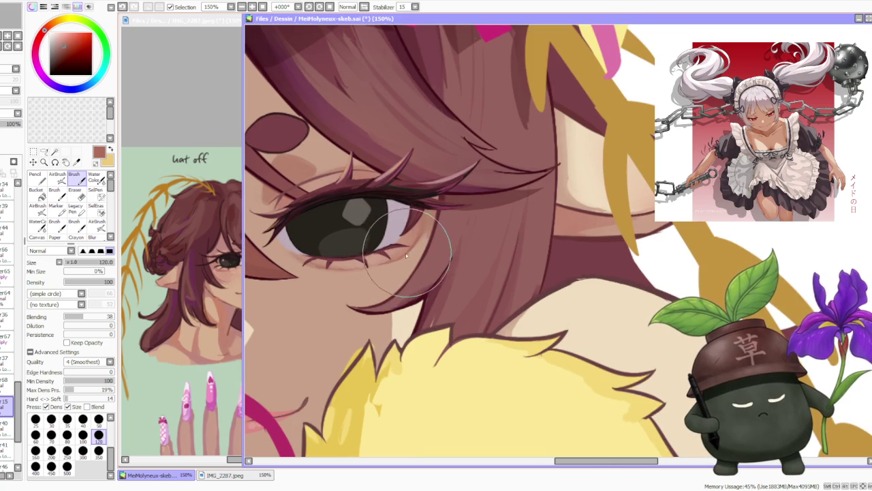
left_click(425, 227, "alt")
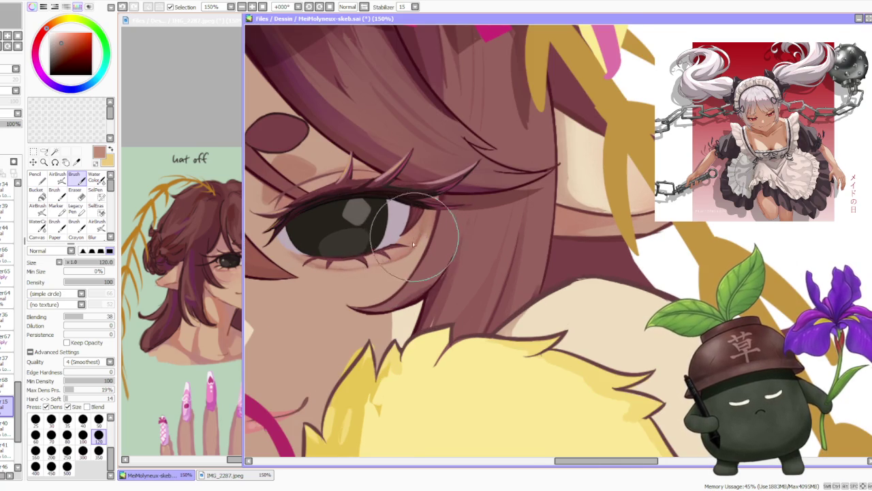
scroll(409, 191, "down", 4)
scroll(416, 176, "down", 1)
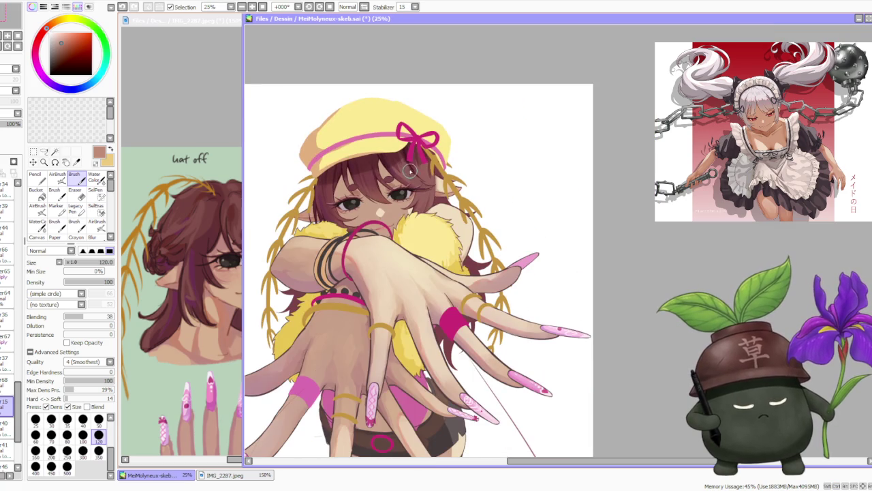
scroll(407, 168, "up", 1)
scroll(405, 174, "up", 1)
scroll(411, 188, "down", 1)
scroll(403, 179, "down", 1)
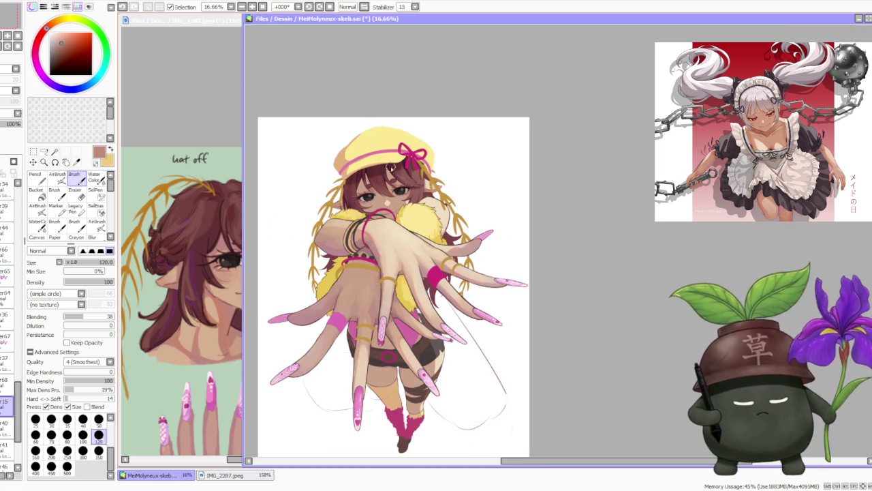
scroll(393, 167, "up", 2)
scroll(382, 179, "up", 1)
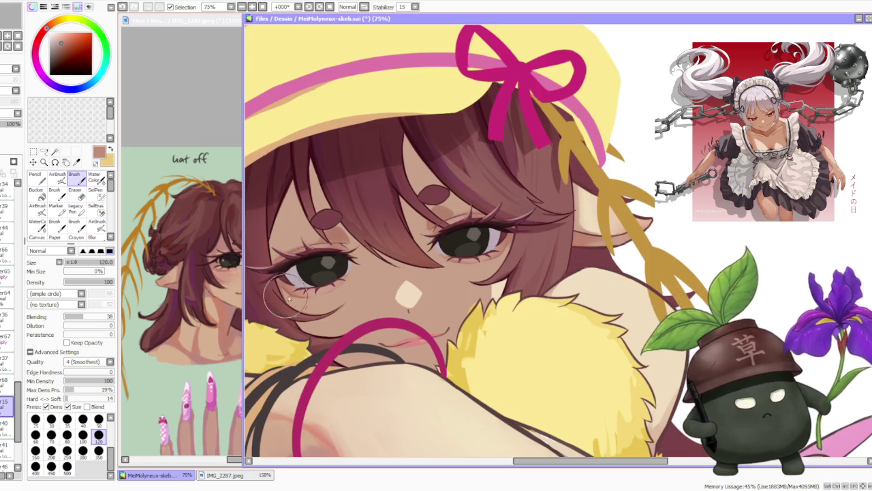
scroll(283, 289, "up", 1)
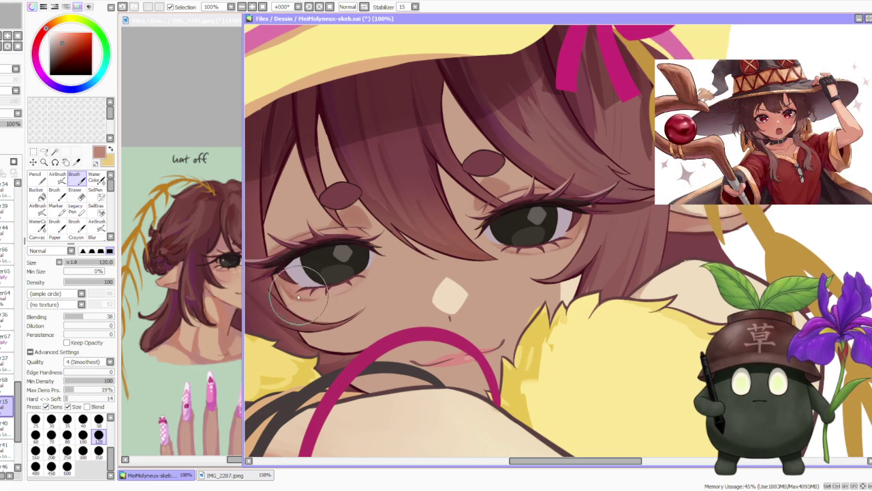
scroll(330, 227, "down", 5)
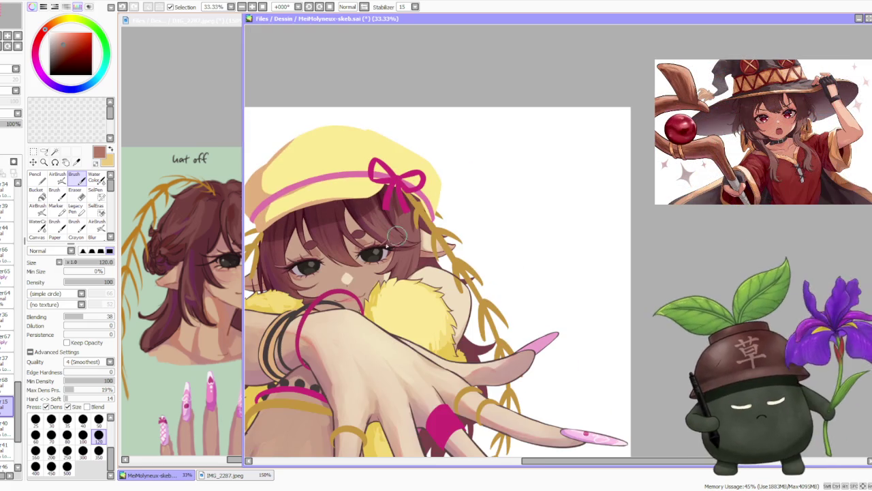
scroll(380, 257, "up", 5)
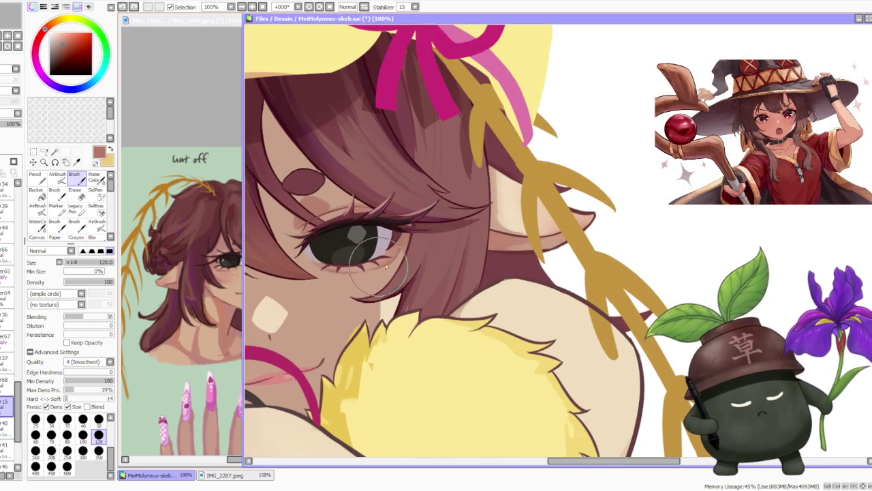
Paint a soft pinkish-brown stroke along the eye's lower rim.
left_click_drag(401, 253, 398, 245)
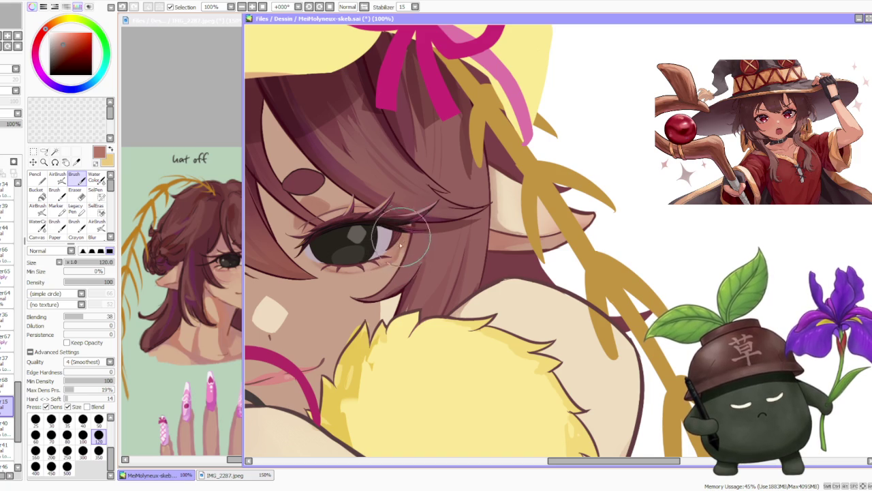
scroll(402, 225, "down", 1)
scroll(401, 225, "down", 1)
scroll(405, 222, "up", 2)
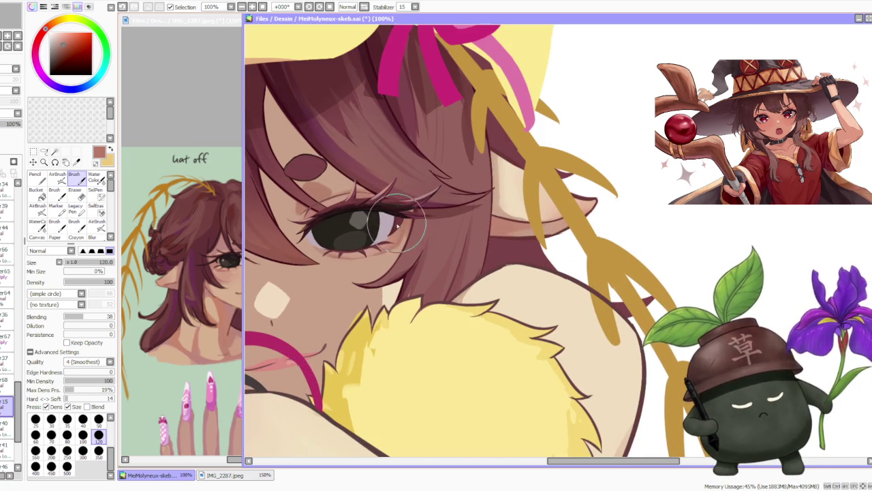
scroll(397, 225, "down", 2)
scroll(292, 216, "up", 2)
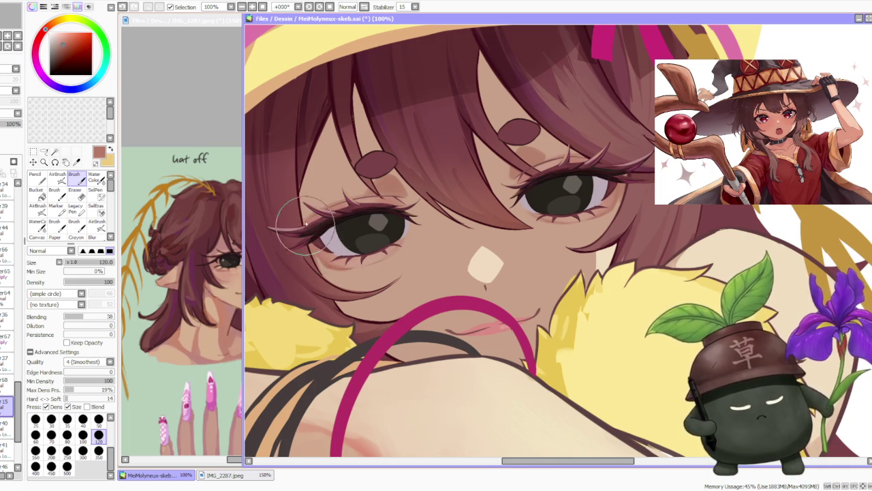
scroll(314, 205, "down", 2)
scroll(361, 149, "down", 1)
scroll(371, 157, "down", 2)
scroll(374, 152, "up", 1)
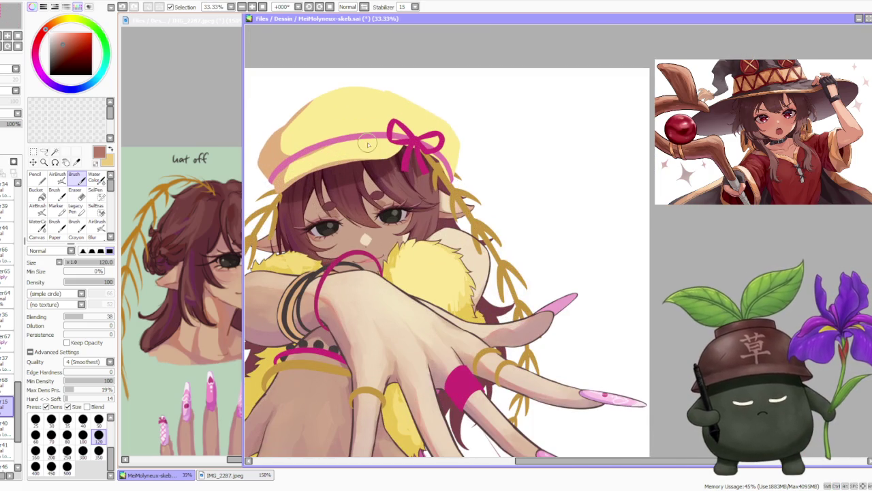
Sample a light skin tone from the face.
scroll(367, 155, "up", 1)
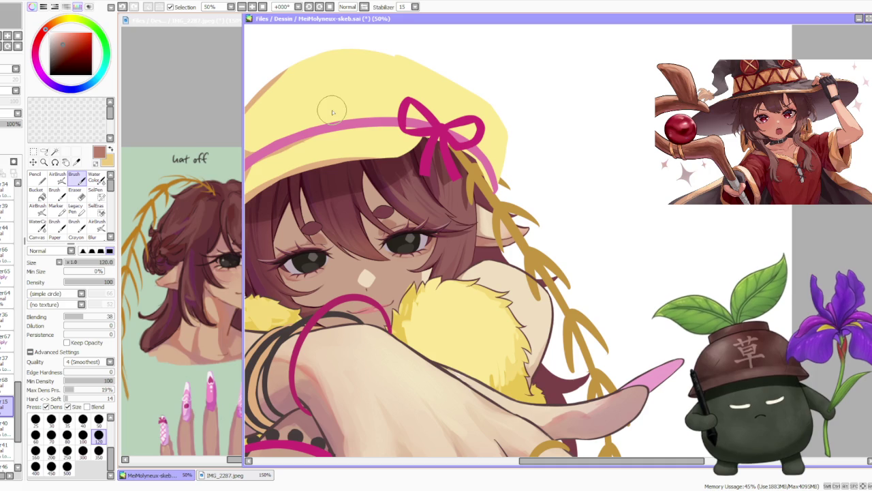
left_click(226, 292, "alt")
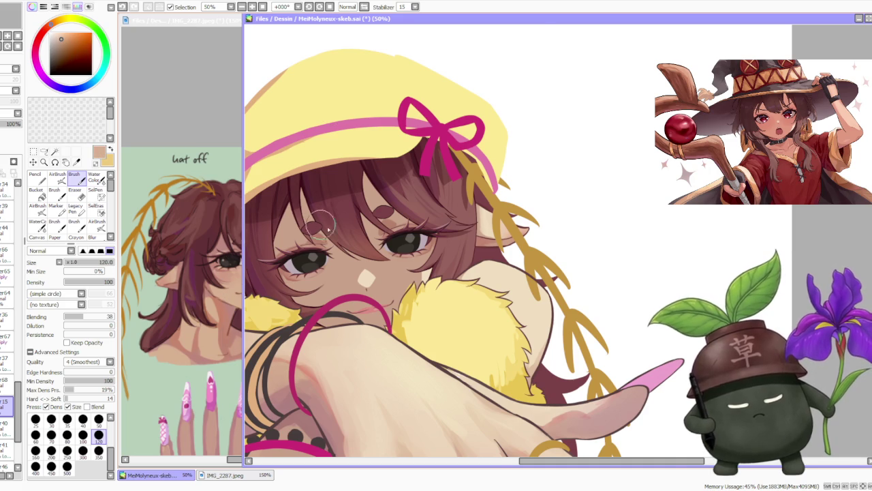
scroll(321, 227, "up", 1)
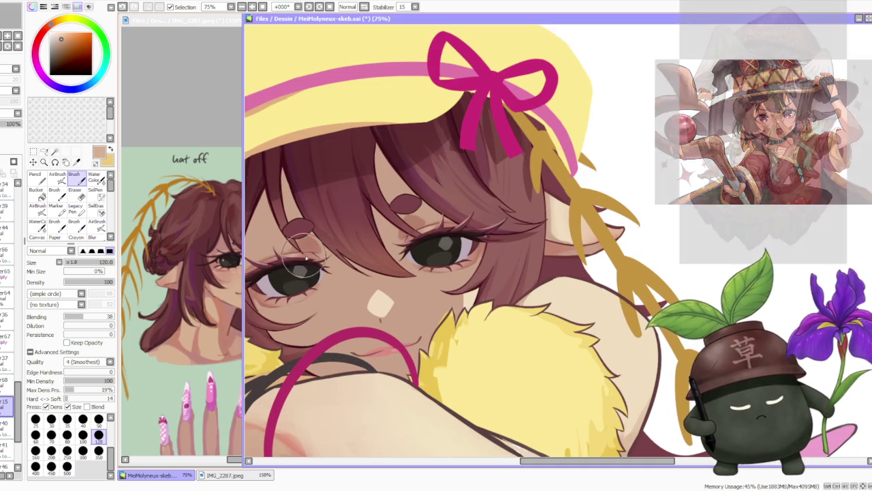
scroll(307, 253, "down", 1)
scroll(422, 211, "down", 1)
scroll(446, 199, "down", 1)
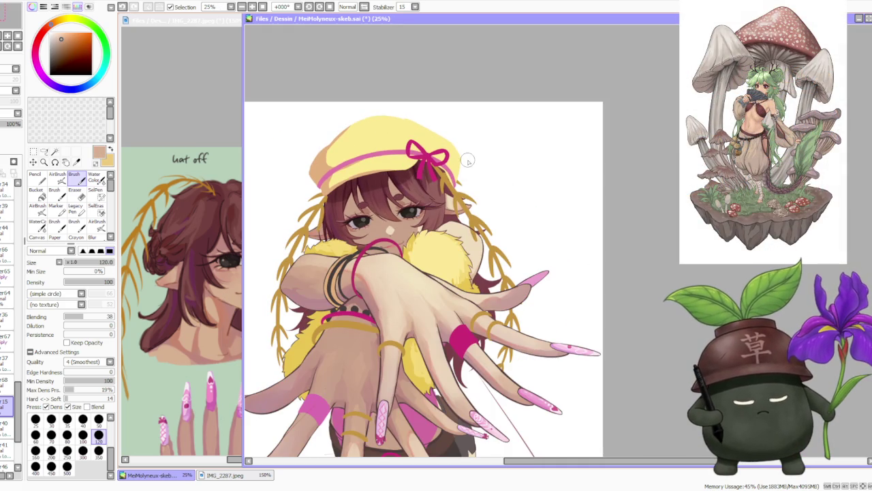
scroll(468, 160, "down", 1)
scroll(468, 161, "up", 1)
scroll(468, 161, "up", 1)
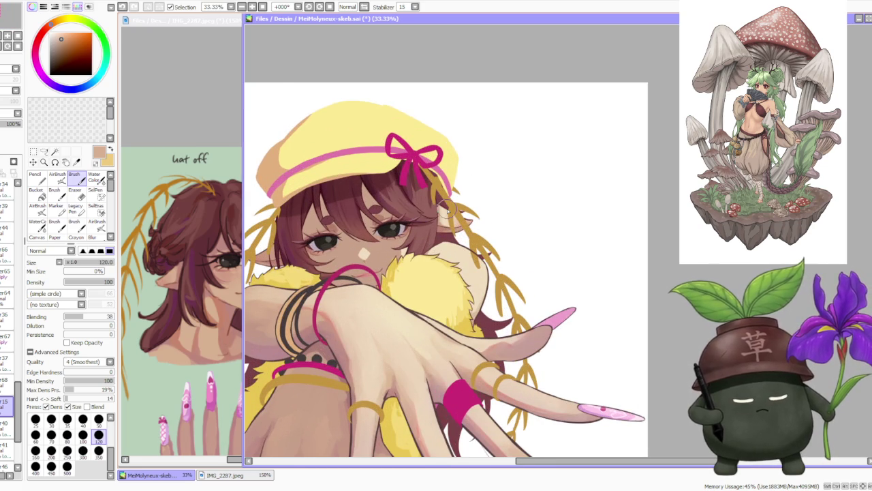
scroll(446, 208, "up", 2)
scroll(436, 218, "up", 1)
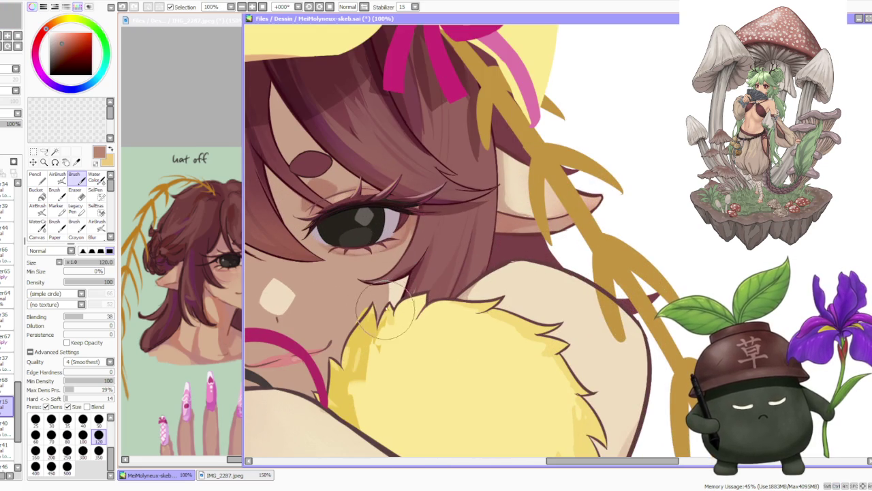
Raise Blending from 38 to 57, pick a brighter red, and zoom out to review.
left_click_drag(88, 317, 93, 317)
left_click(75, 38)
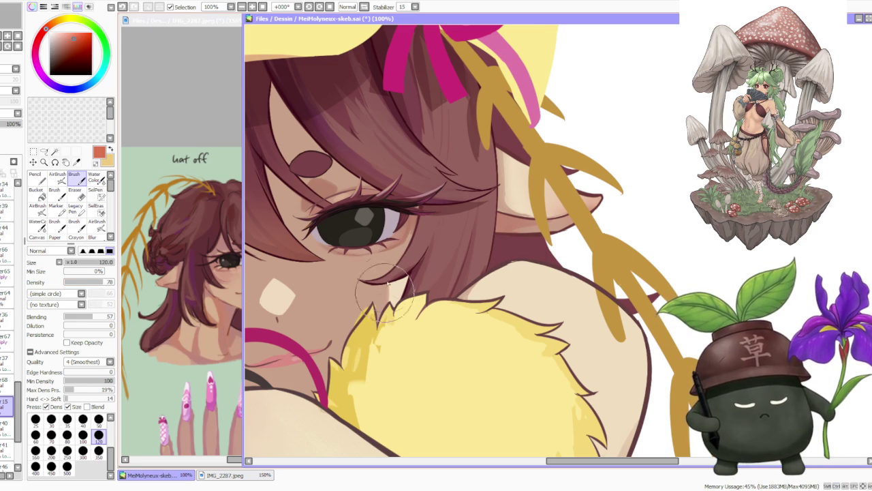
scroll(409, 259, "down", 2)
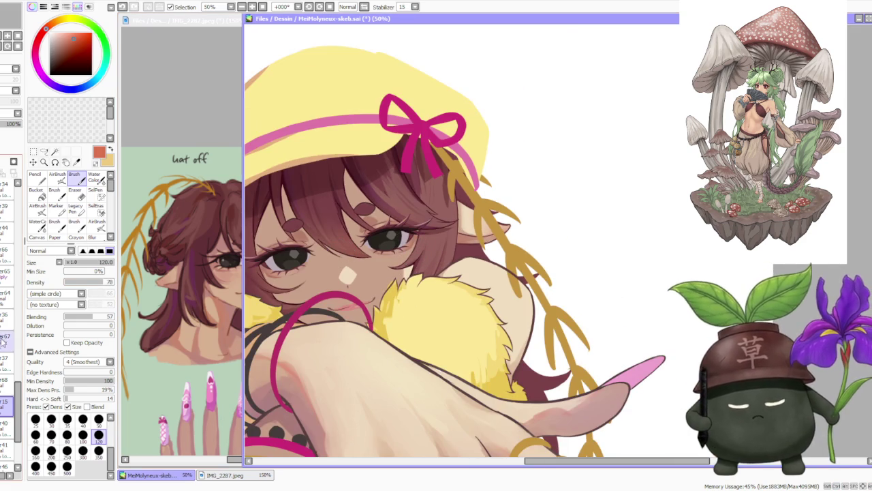
scroll(406, 251, "up", 2)
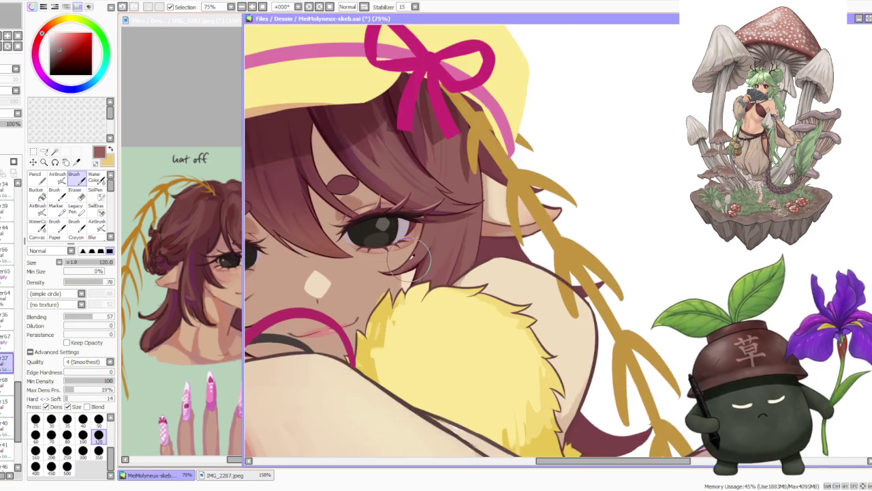
scroll(406, 251, "up", 1)
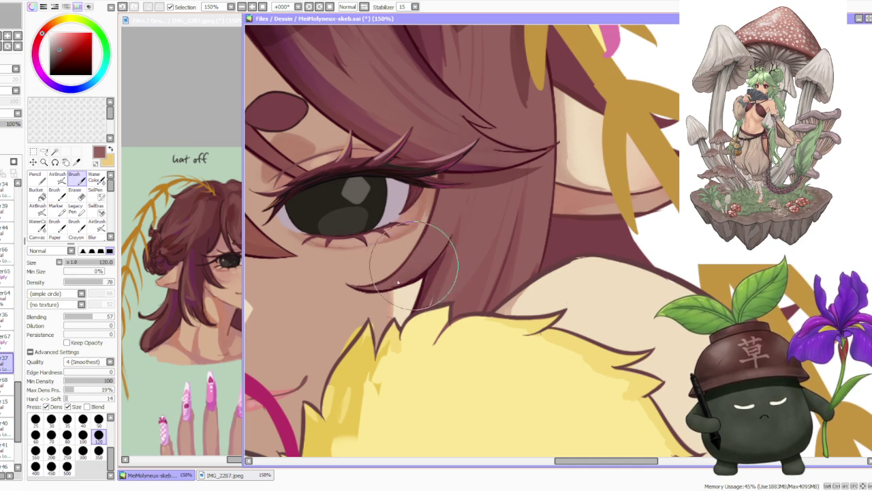
scroll(470, 211, "down", 3)
scroll(501, 176, "down", 1)
scroll(501, 176, "down", 2)
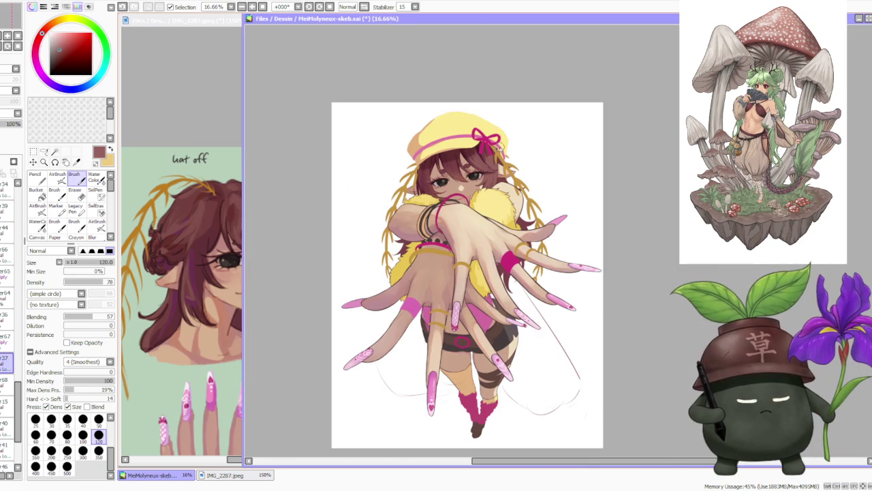
scroll(496, 152, "down", 1)
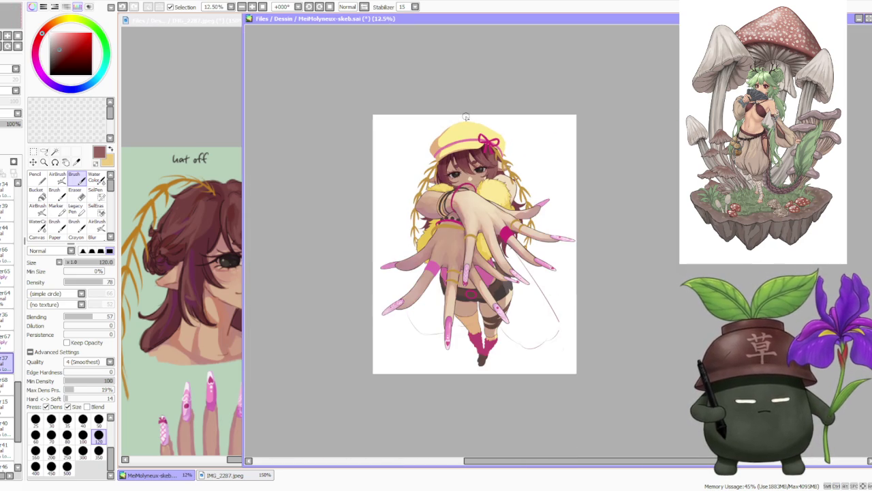
scroll(466, 117, "up", 1)
scroll(490, 163, "down", 1)
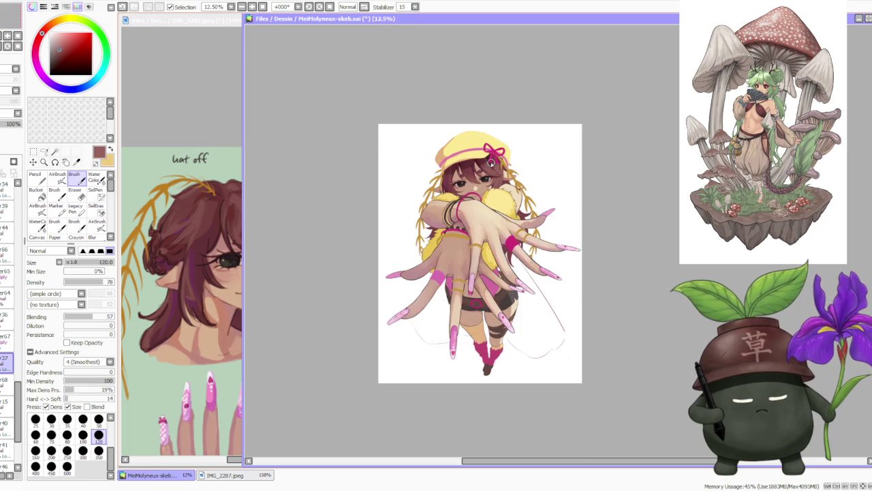
scroll(518, 161, "up", 2)
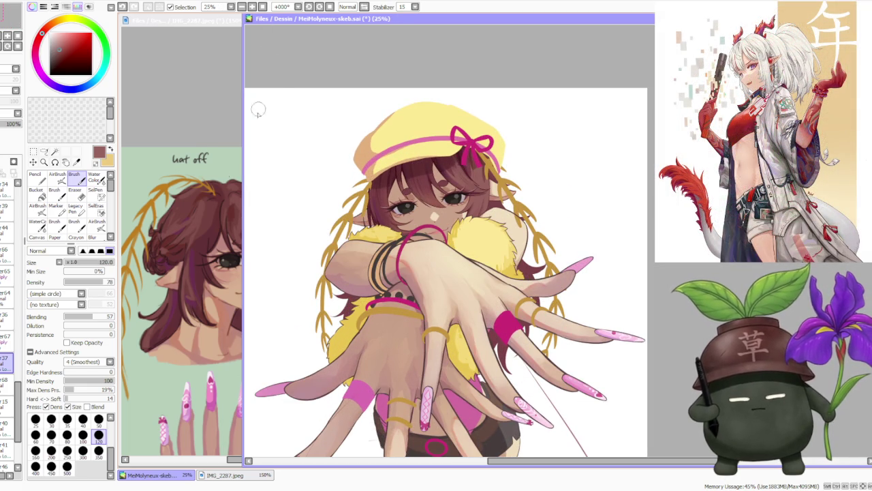
Bring the IMG_2287 character reference forward, zoom it to 200%, and return to the canvas.
left_click(191, 214)
scroll(191, 214, "down", 1)
scroll(163, 198, "down", 1)
scroll(143, 183, "down", 1)
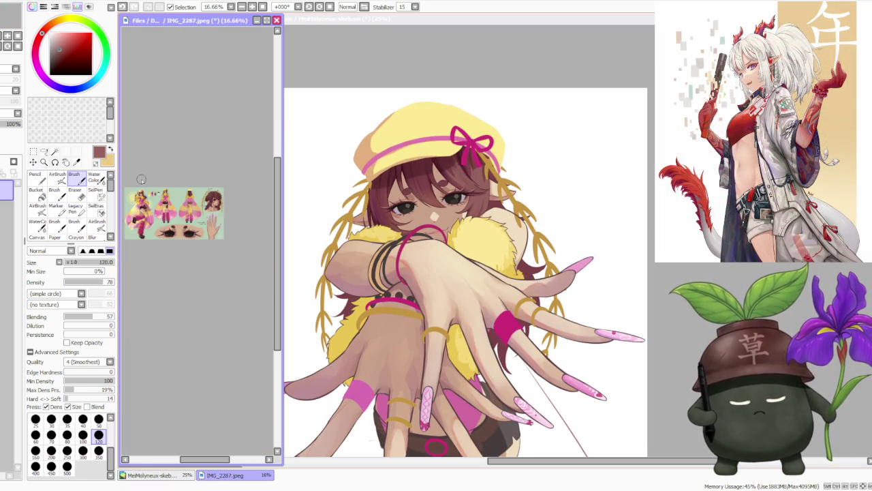
scroll(139, 189, "up", 1)
scroll(139, 188, "up", 2)
scroll(170, 198, "up", 1)
scroll(182, 201, "up", 1)
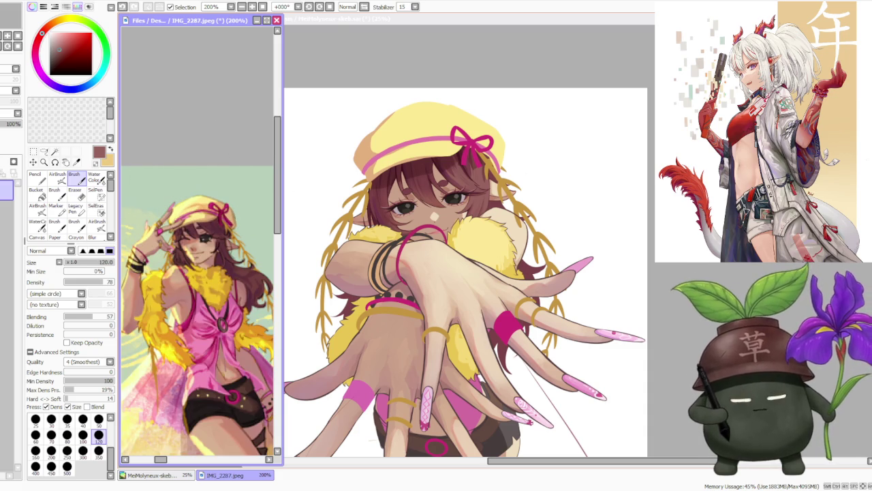
left_click(300, 154)
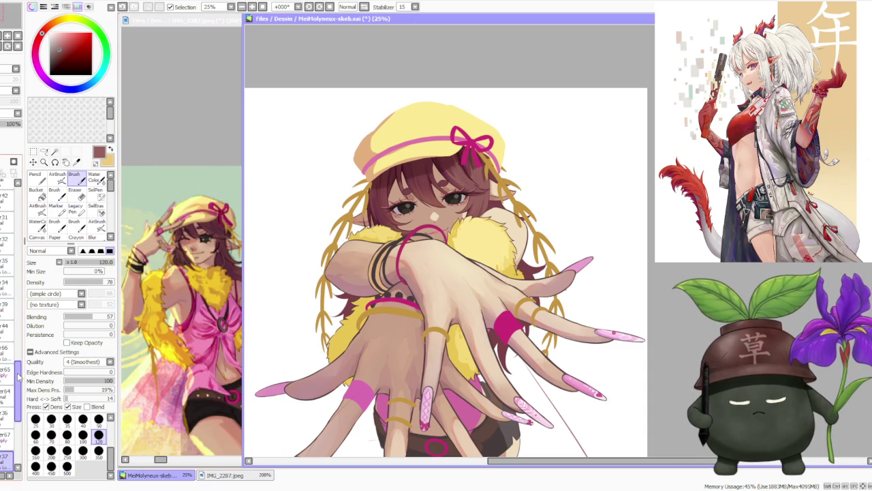
Toggle the hat layer's visibility off and back on to compare the drawing without the cap.
left_click(5, 407)
left_click(6, 406)
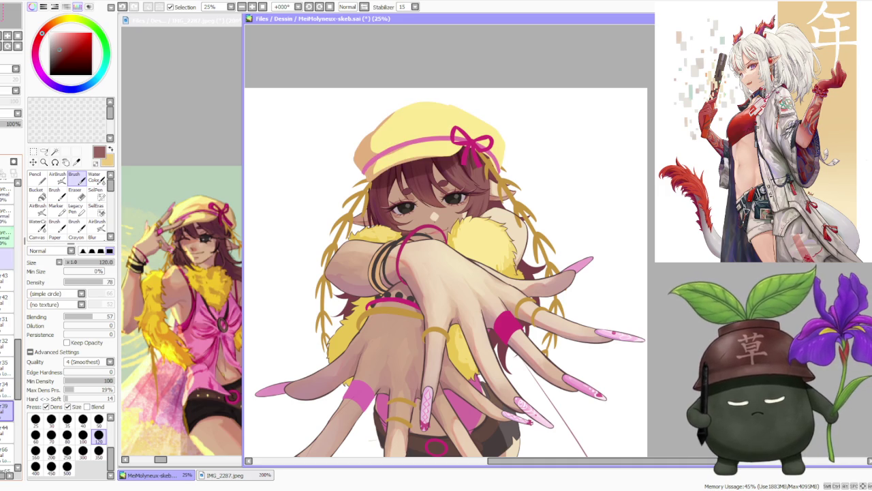
scroll(464, 153, "down", 1)
scroll(418, 98, "up", 2)
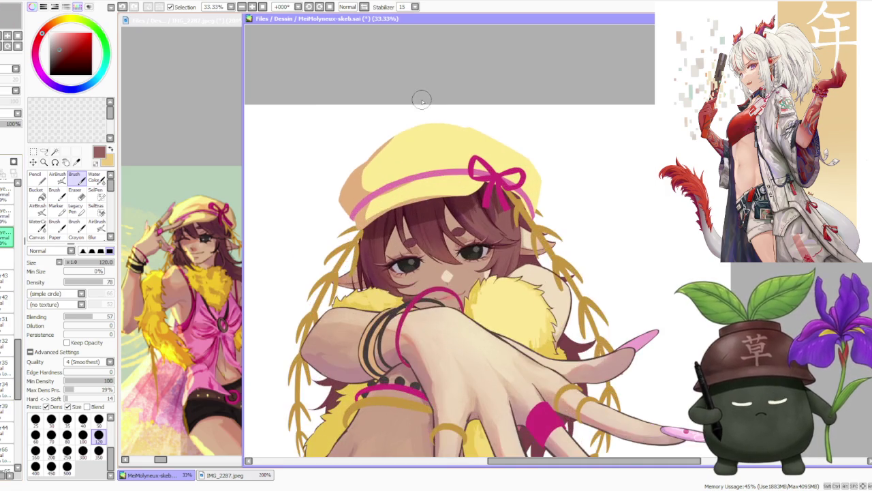
Sample the line art's dark brown and add a small dark mark on the pink band.
scroll(415, 108, "up", 1)
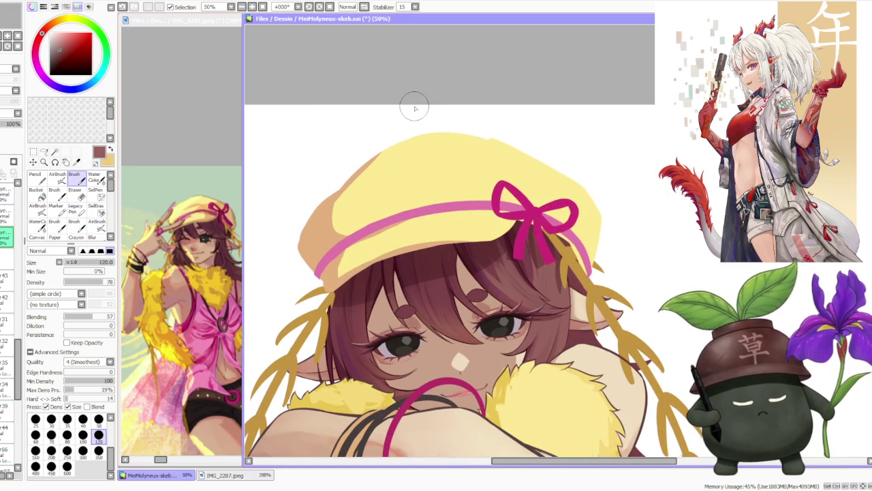
left_click(453, 407, "alt")
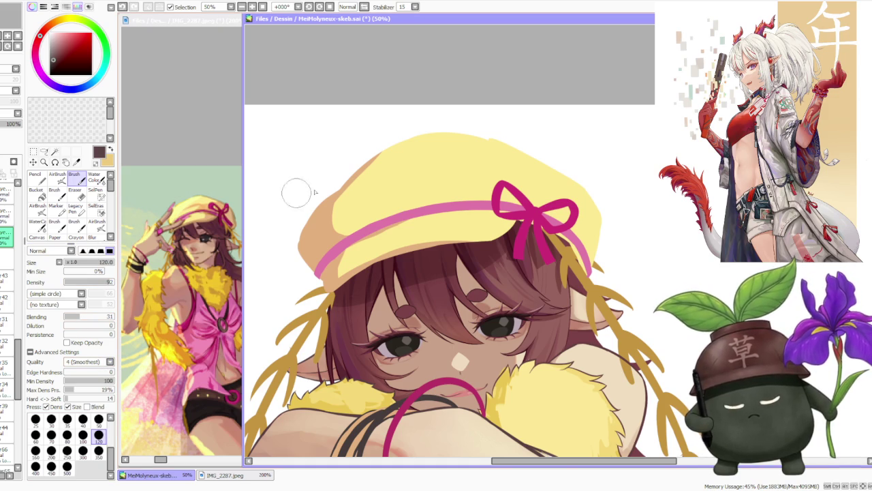
scroll(319, 269, "up", 1)
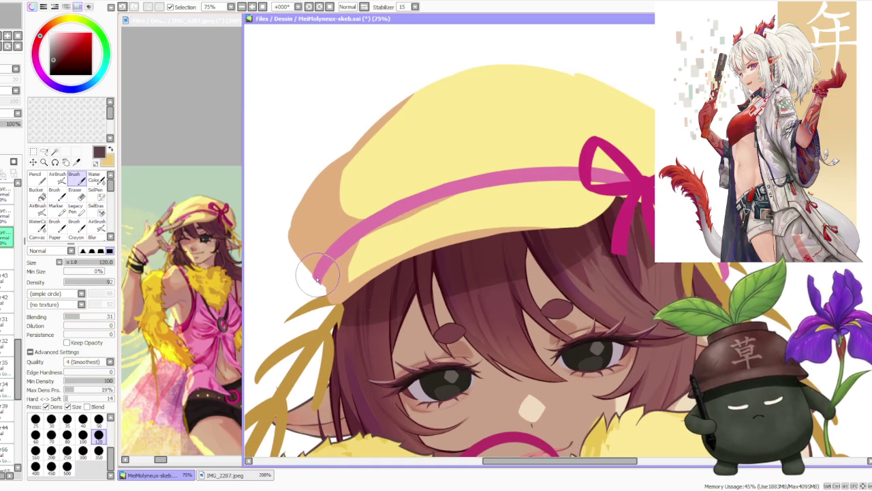
left_click_drag(317, 281, 318, 285)
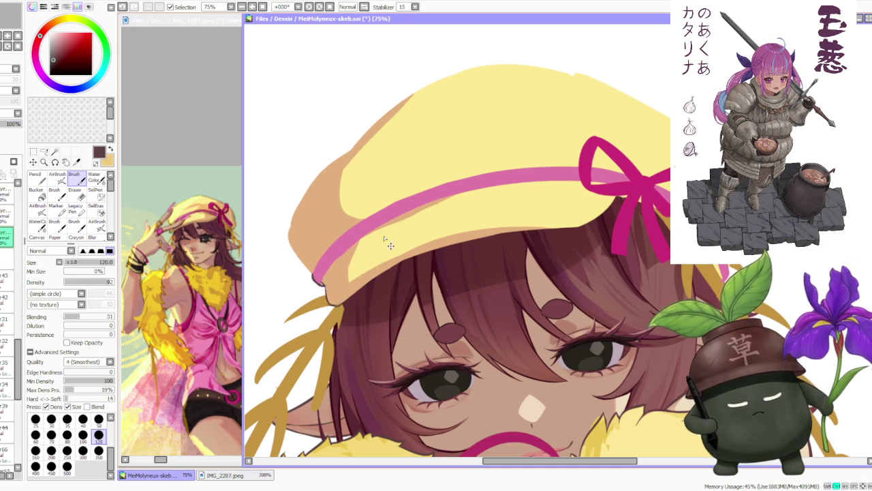
Brush a dark brown outline along the yellow cap's left edge.
scroll(377, 246, "down", 2)
scroll(332, 222, "up", 1)
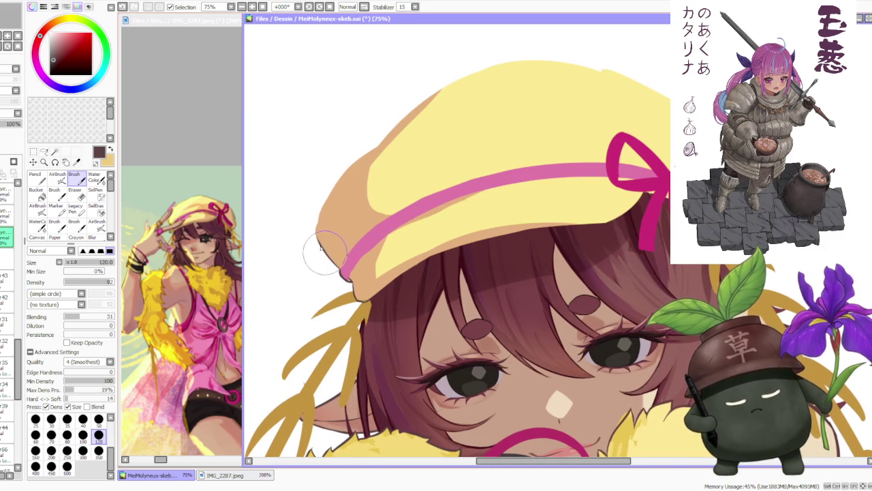
left_click_drag(315, 225, 362, 158)
scroll(409, 102, "down", 2)
scroll(417, 69, "down", 2)
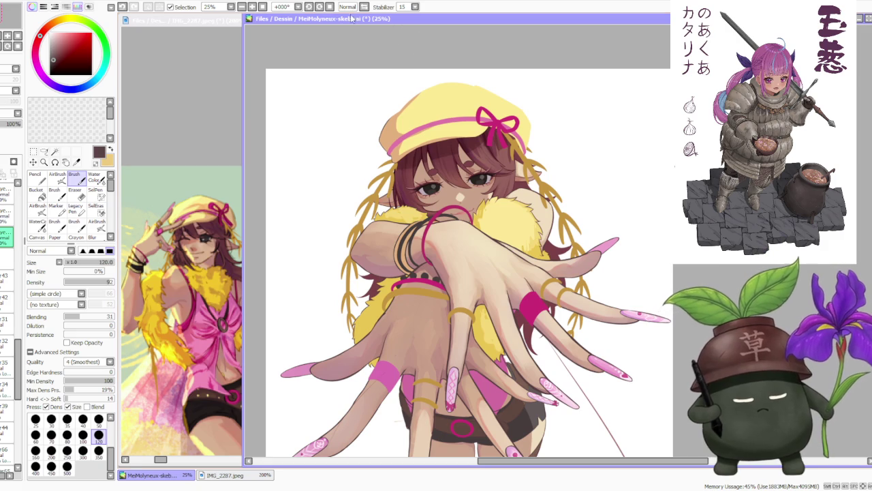
key("Delete")
Paint out the cap's upper-left edge and rotate the canvas to -67°.
scroll(341, 171, "up", 2)
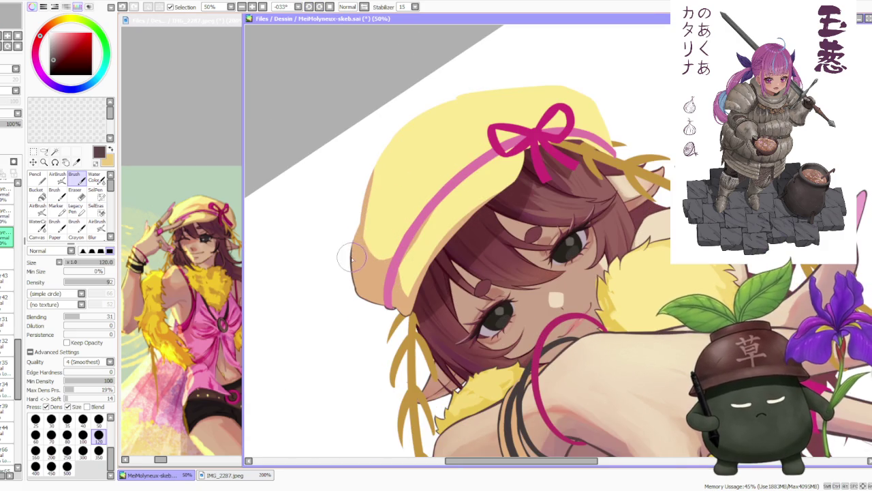
left_click_drag(361, 222, 374, 165)
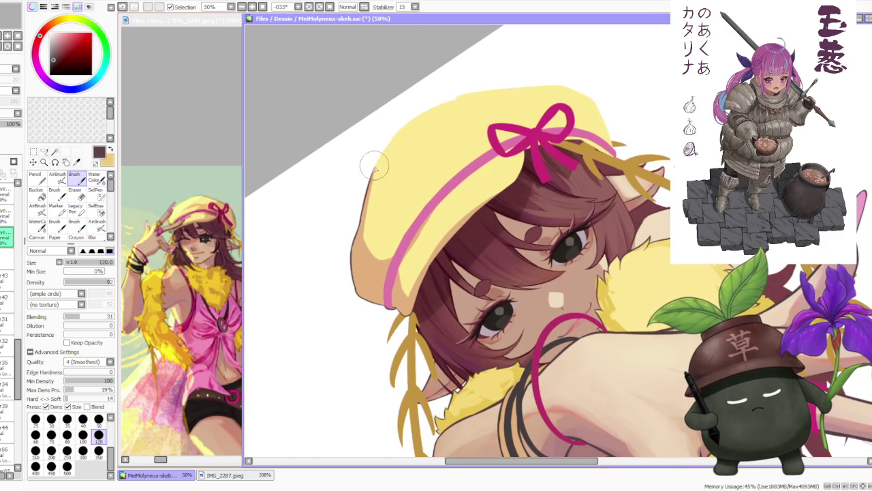
scroll(401, 133, "down", 3)
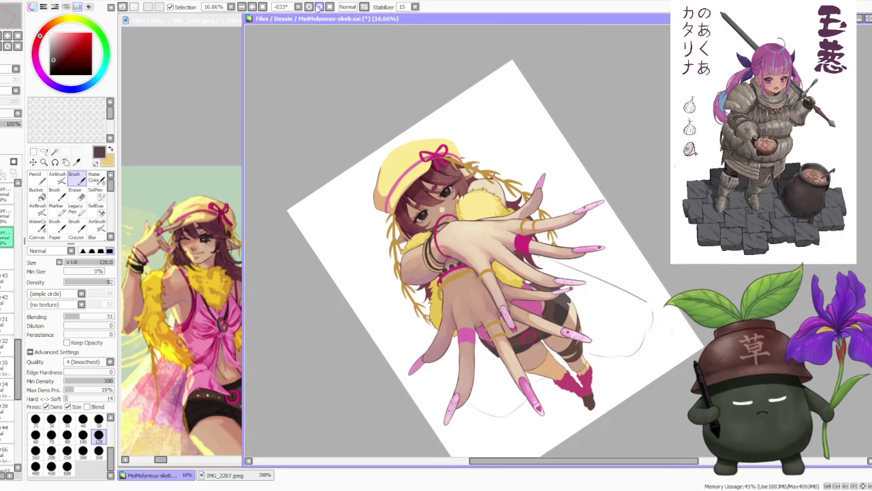
left_click(318, 7)
left_click(318, 7)
Sample a darker brown, the peach skin tone, then a medium brown as the brush colour.
scroll(353, 329, "up", 3)
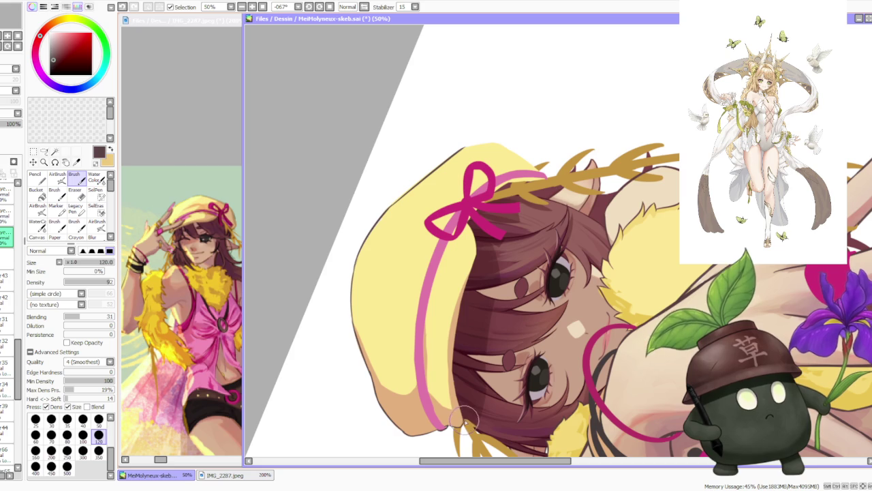
left_click(392, 269, "alt")
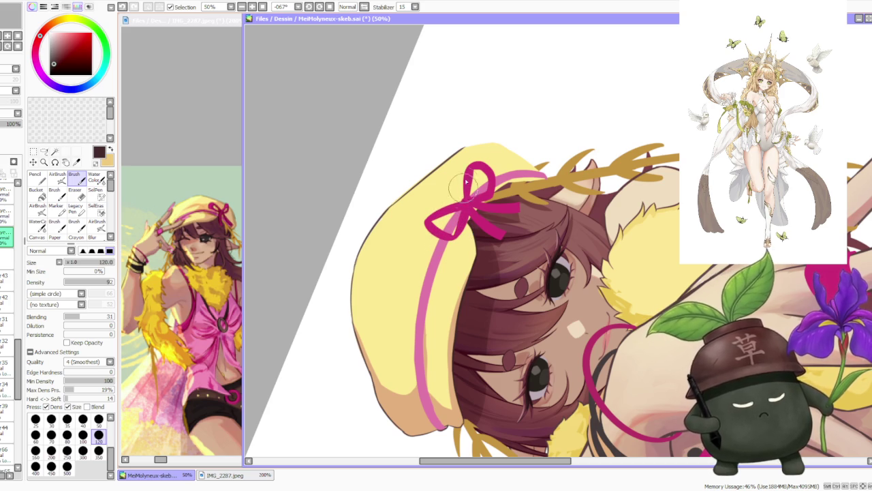
left_click(443, 419, "alt")
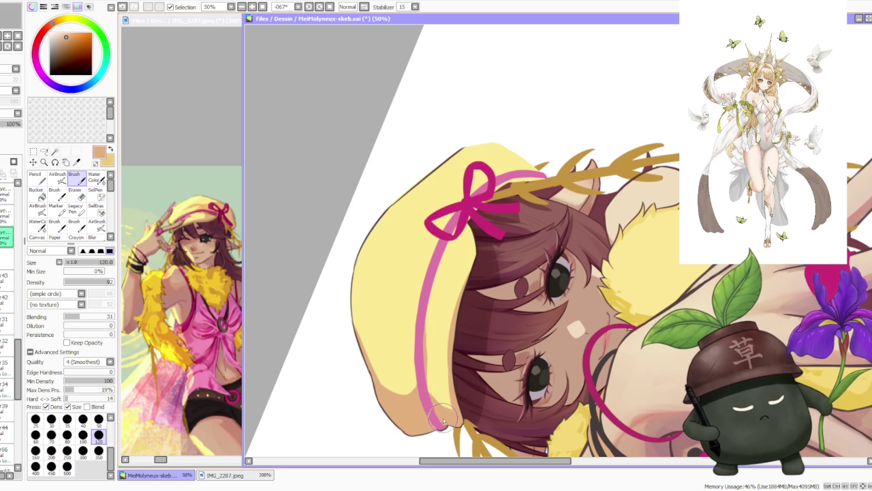
left_click(450, 320, "alt")
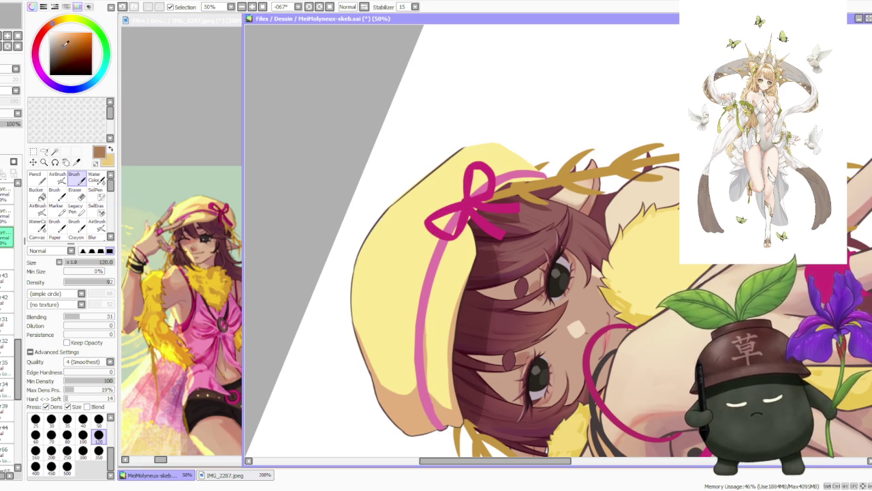